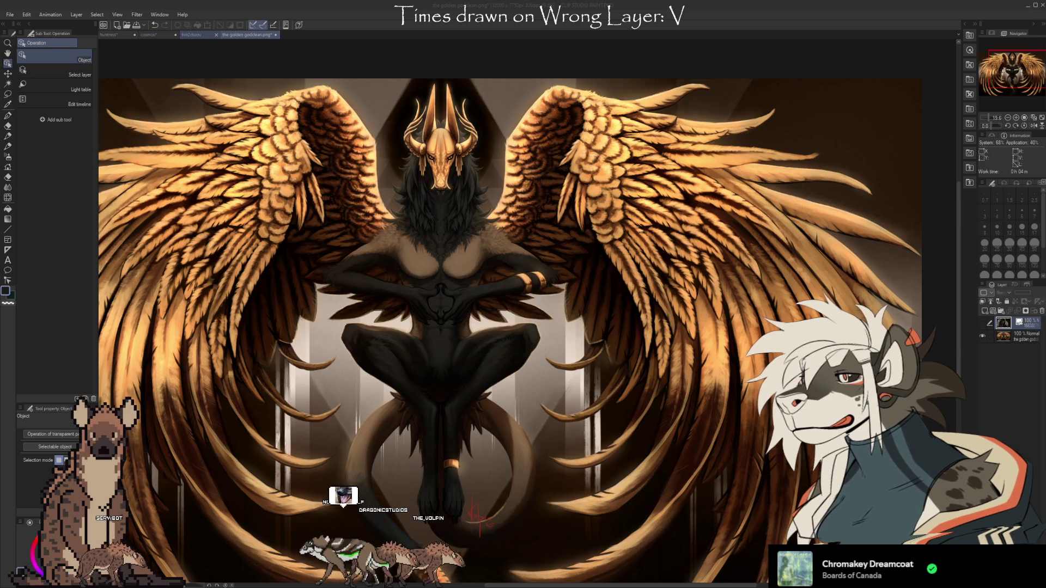
- Switch to the cosmos document
left_click(149, 35)
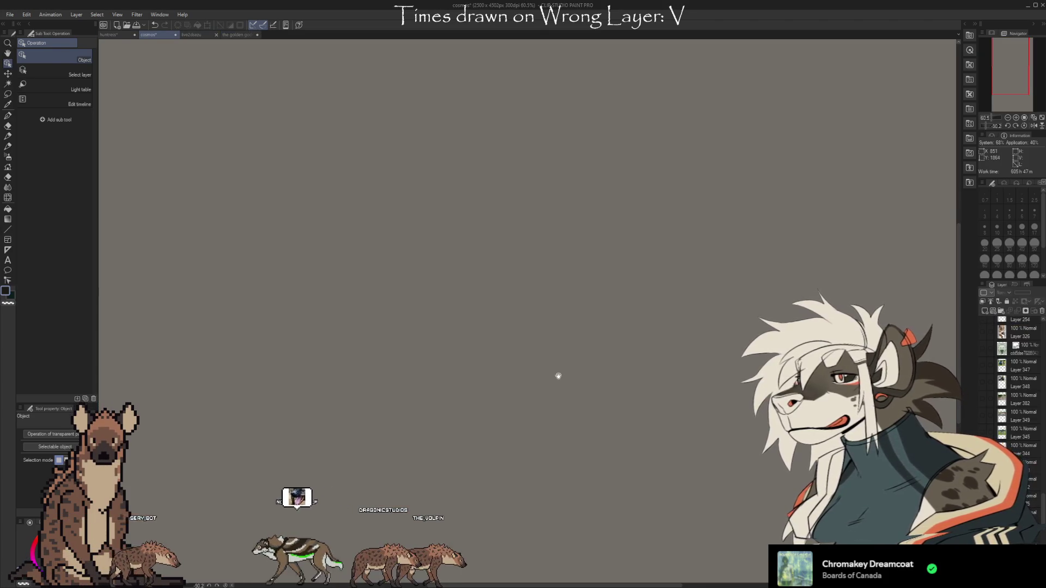
scroll(550, 404, "down", 1)
scroll(599, 403, "down", 1)
scroll(654, 403, "down", 1)
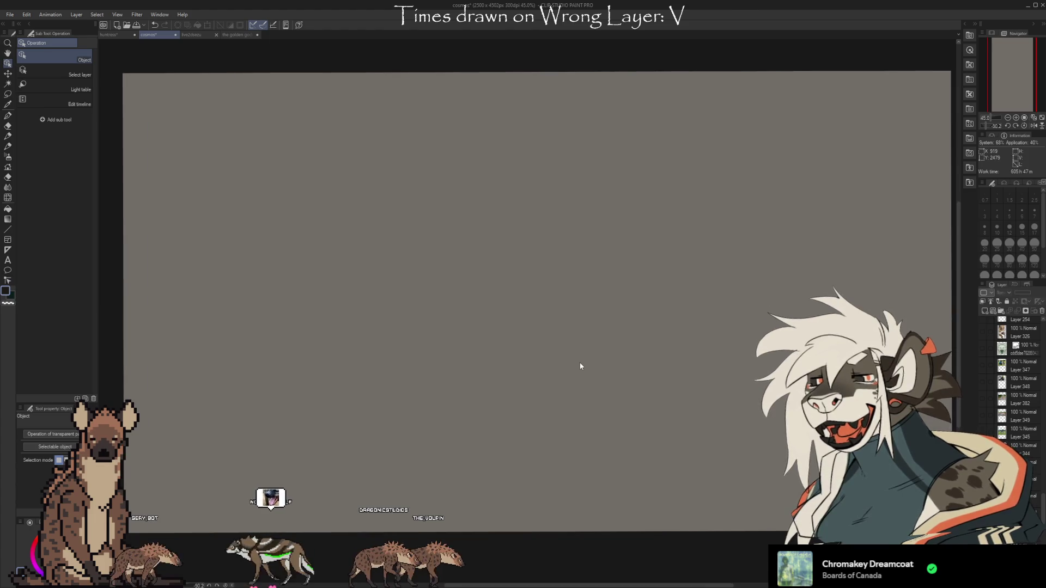
- Switch to the huntress painting and zoom and pan the view onto the cheetah's body
left_click(119, 34)
scroll(628, 251, "up", 2)
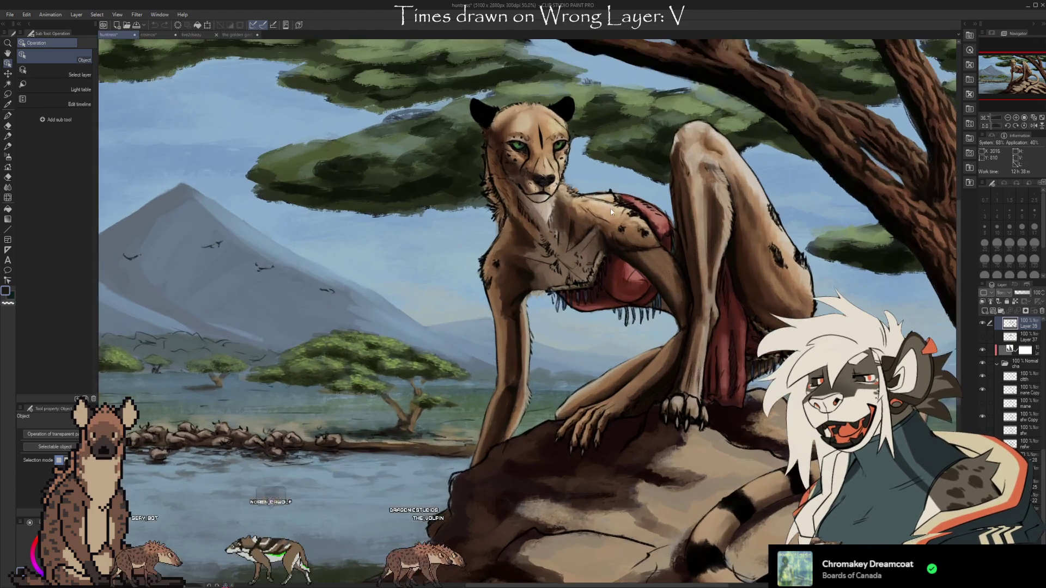
scroll(602, 242, "up", 2)
scroll(583, 275, "down", 1)
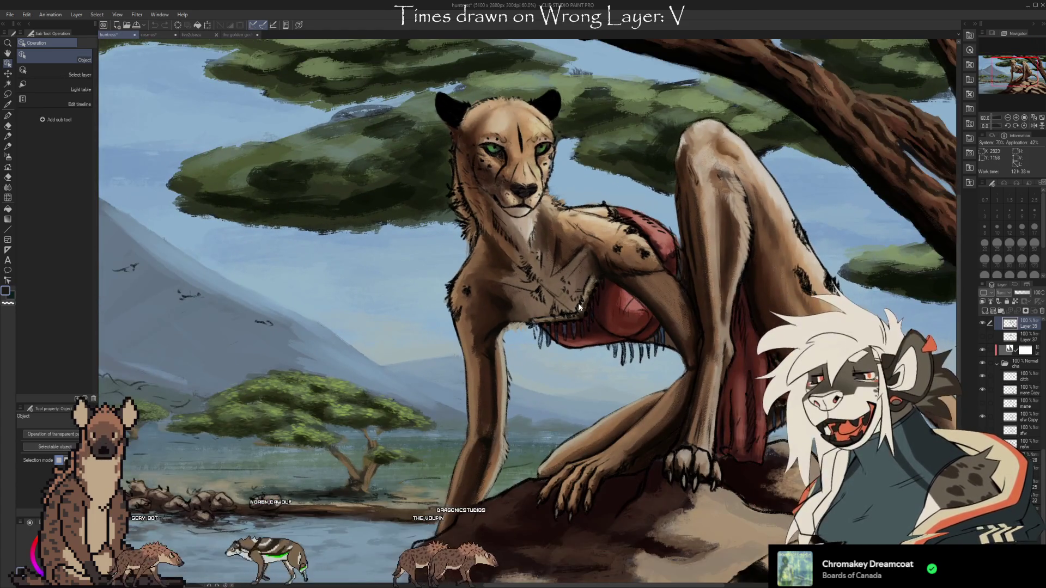
scroll(1021, 451, "down", 5)
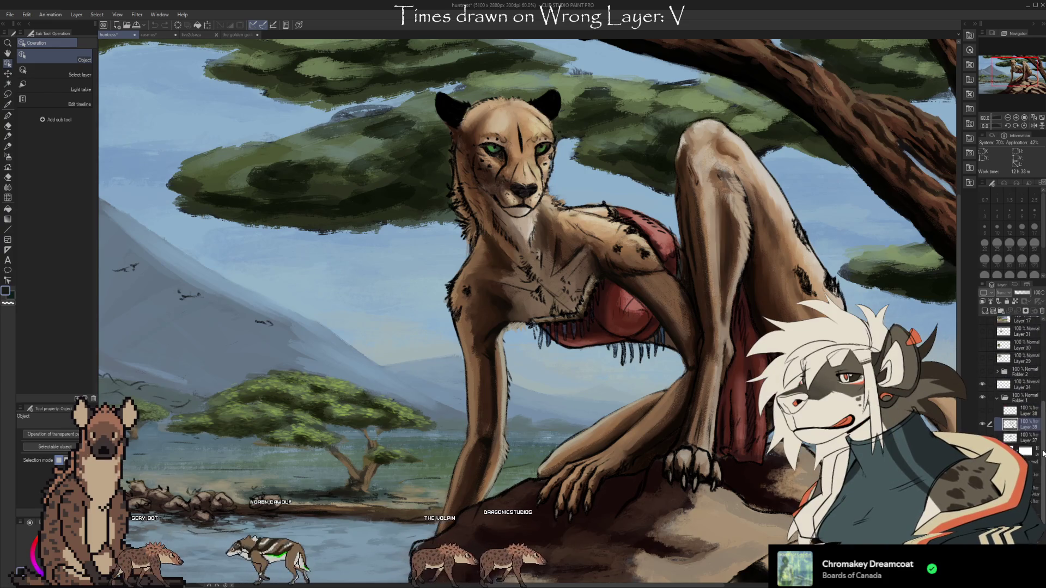
scroll(529, 310, "down", 1)
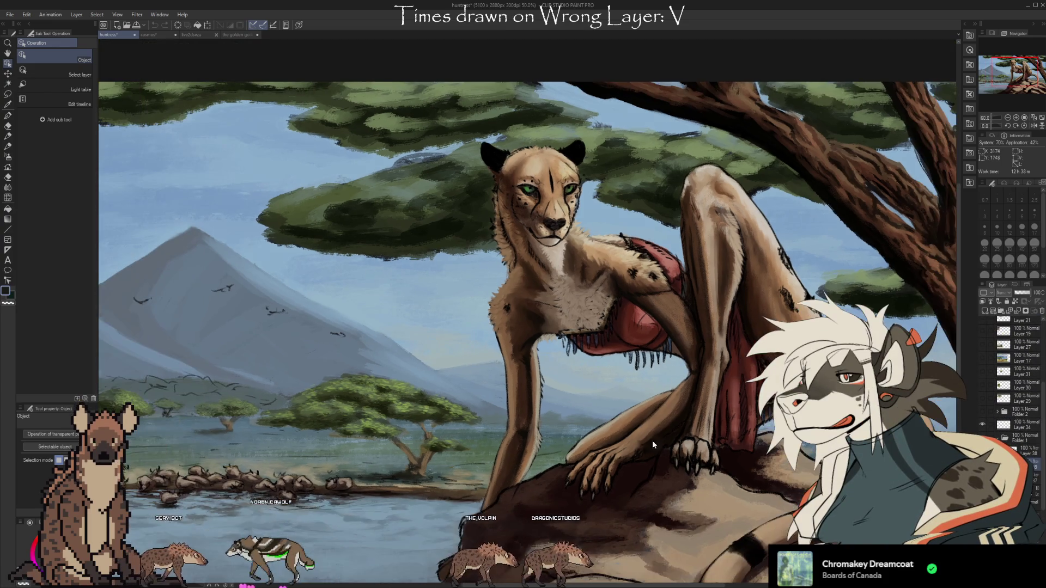
left_click_drag(490, 305, 627, 294)
scroll(713, 517, "up", 3)
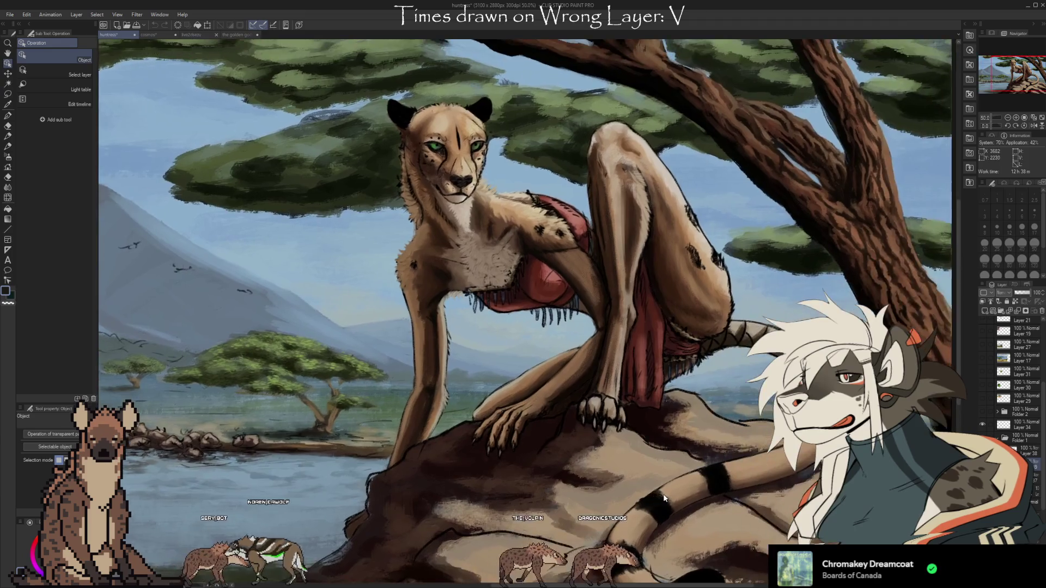
scroll(714, 516, "down", 1)
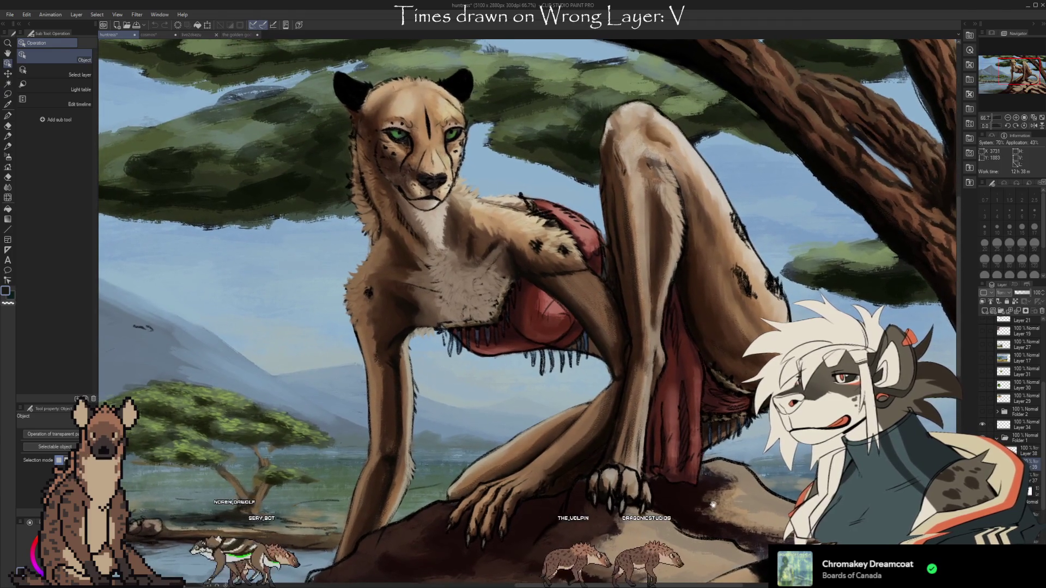
scroll(695, 494, "up", 2)
left_click_drag(684, 454, 714, 506)
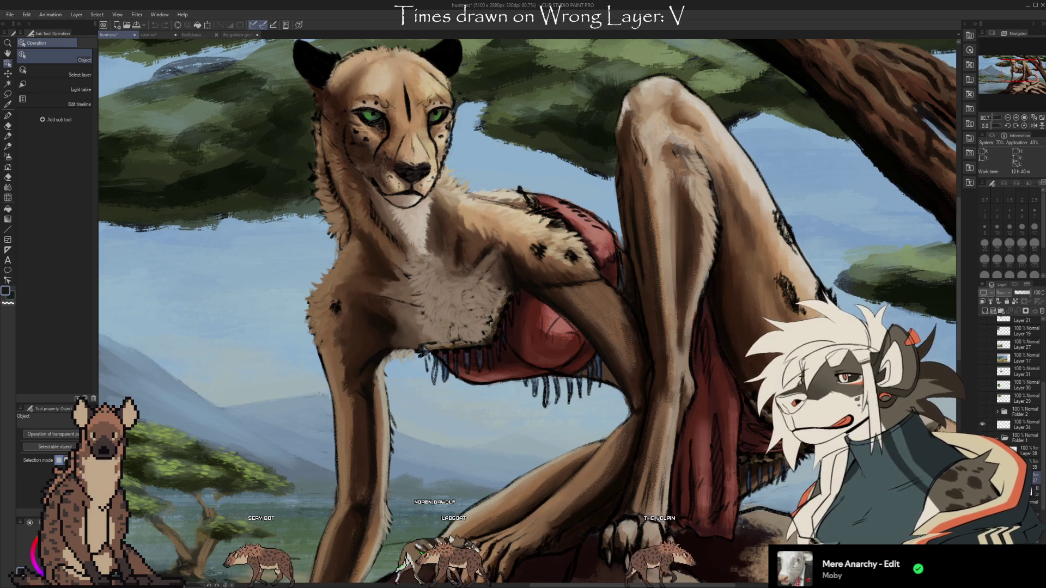
- Lighten the pale fur on the cheetah's chest with the Kneaded eraser
key("e")
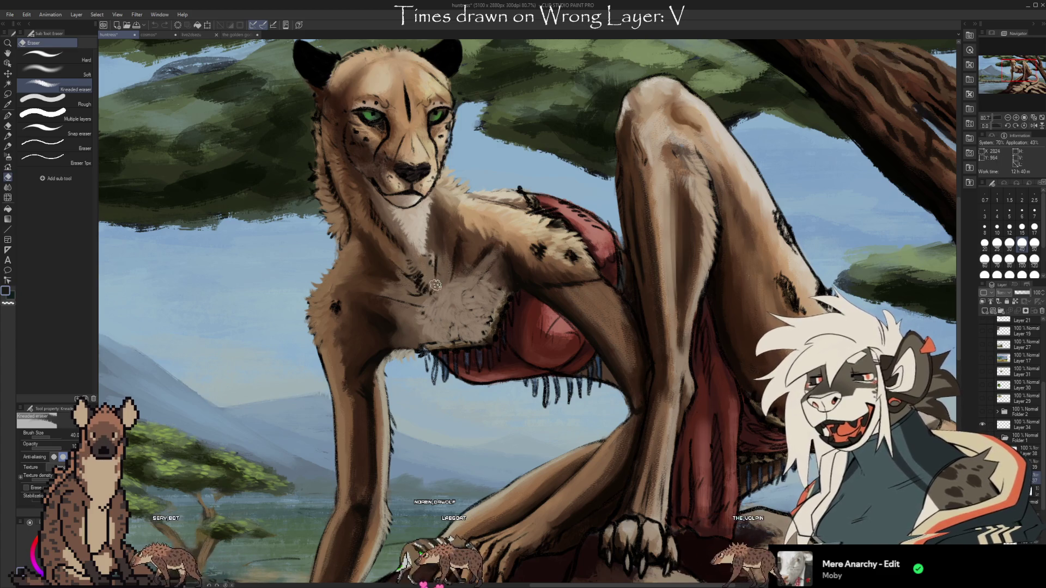
left_click_drag(479, 294, 450, 314)
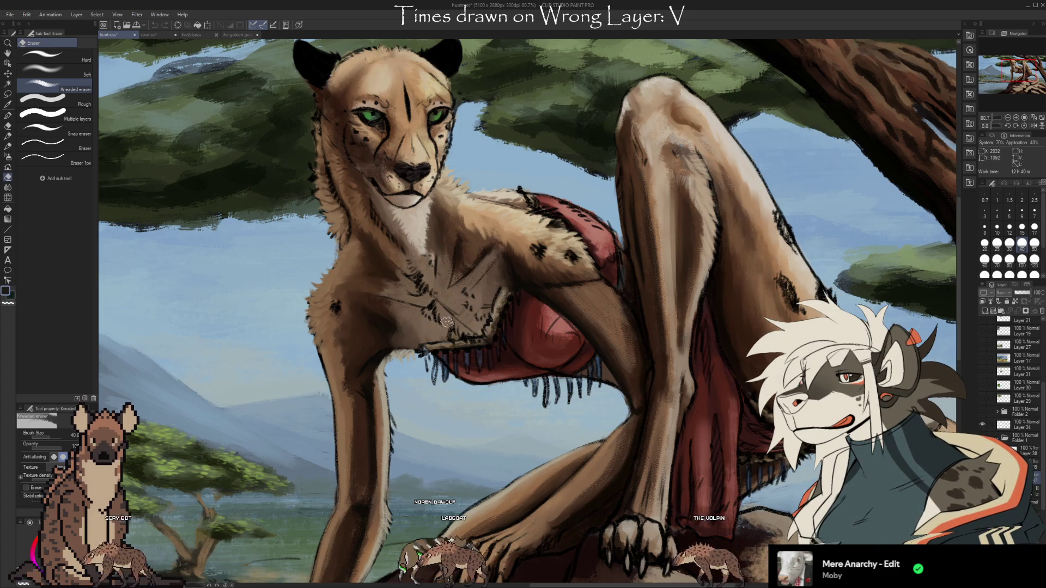
scroll(610, 354, "down", 2)
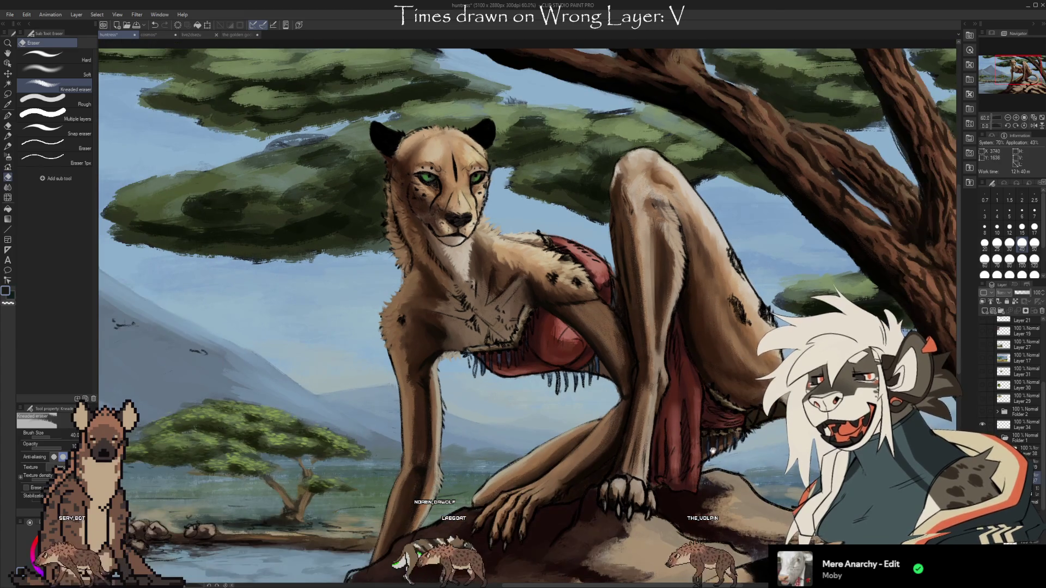
left_click_drag(713, 450, 668, 406)
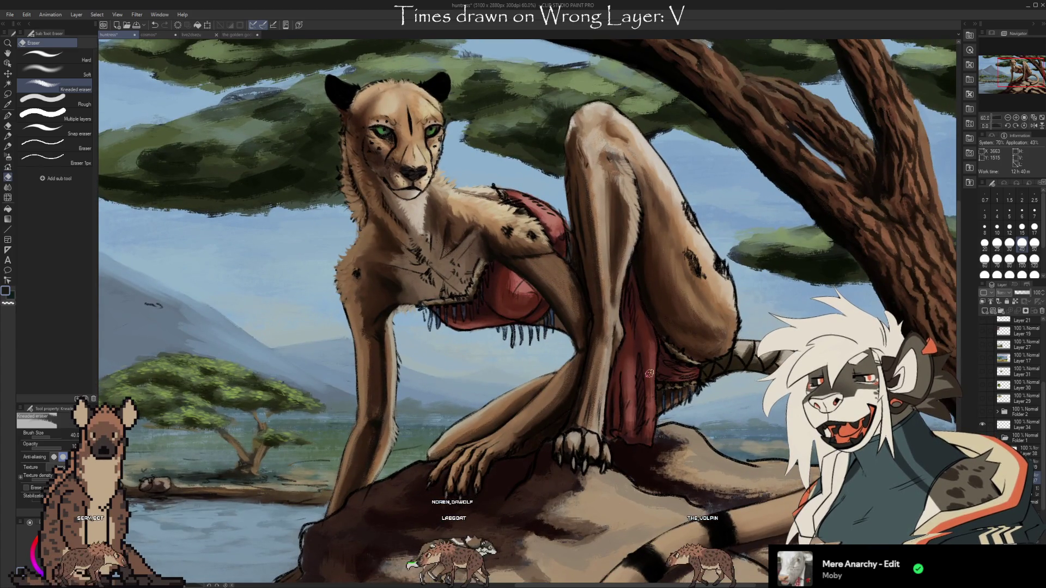
- Compare the painting with and without the latest ear and arm shading, keeping the darker version
key("ctrl+z")
key("ctrl+y")
key("ctrl+z")
key("ctrl+y")
key("ctrl+z")
key("ctrl+y")
key("ctrl+z")
key("ctrl+y")
key("ctrl+z")
key("ctrl+y")
key("ctrl+z")
key("ctrl+y")
key("ctrl+z")
key("ctrl+y")
key("ctrl+z")
key("ctrl+y")
key("ctrl+z")
key("ctrl+y")
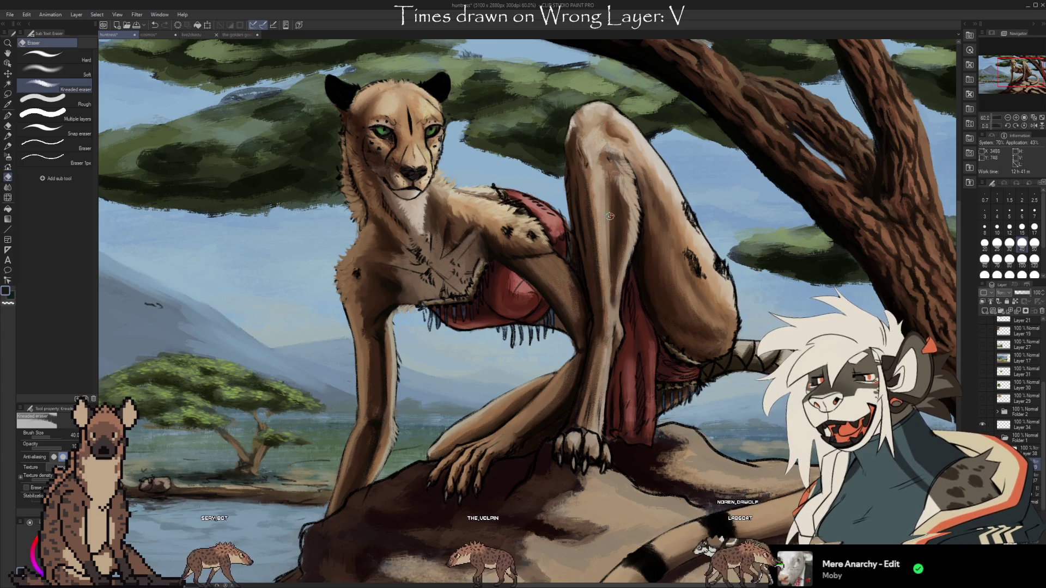
- Undo the dark sketch strokes on the cheetah's face and knee, comparing before and after
scroll(555, 418, "up", 1)
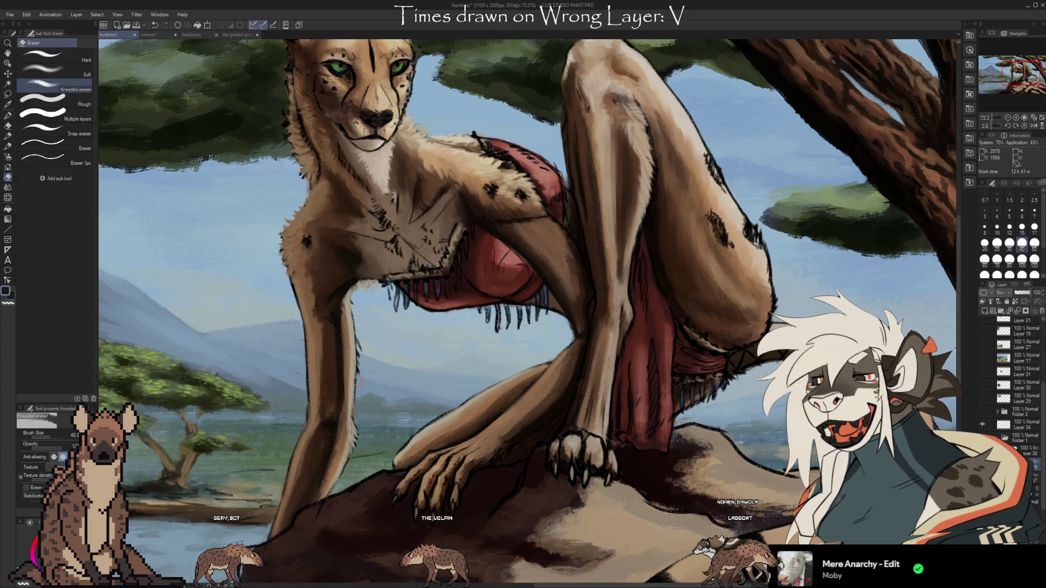
left_click_drag(553, 458, 601, 426)
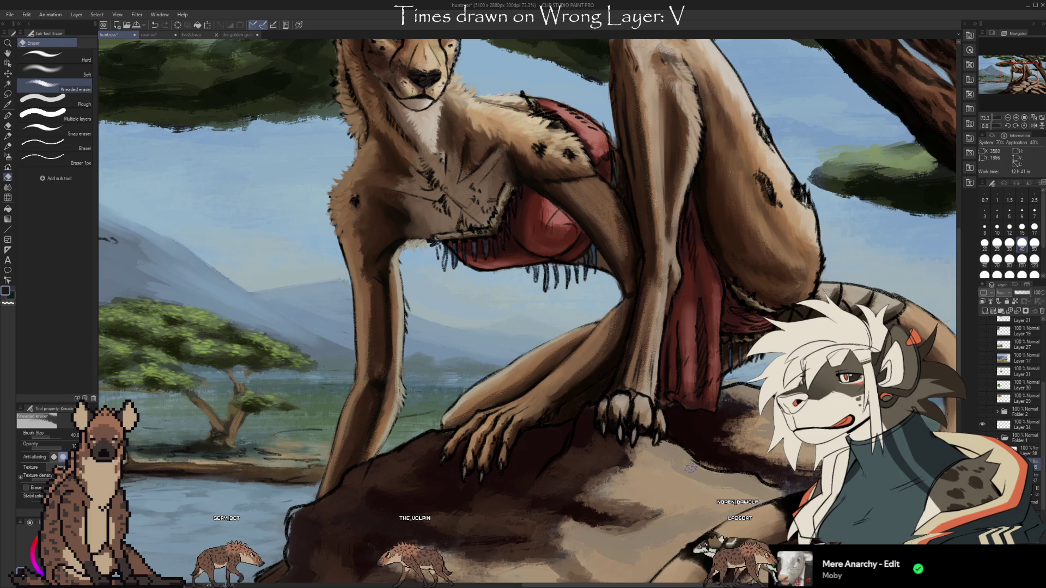
left_click_drag(694, 403, 684, 493)
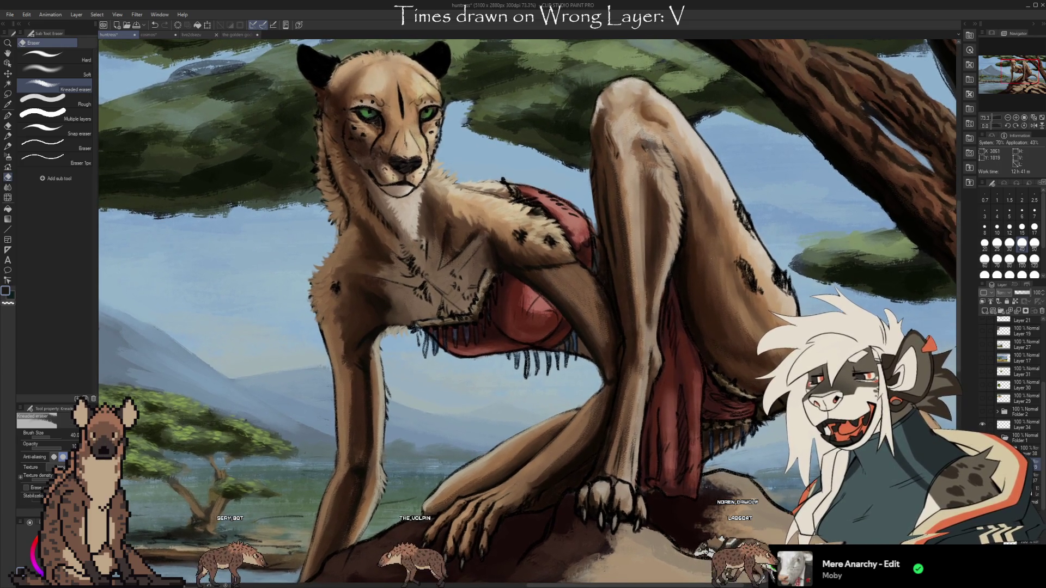
mouse_move(661, 479)
left_mouse_down()
mouse_move(692, 498)
mouse_move(668, 491)
left_mouse_up()
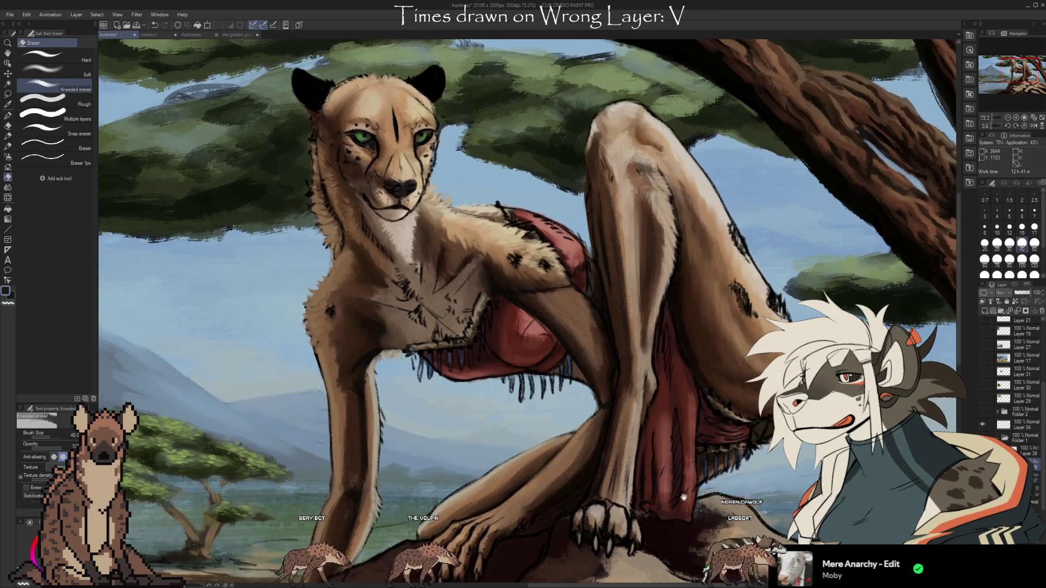
scroll(1024, 414, "down", 2)
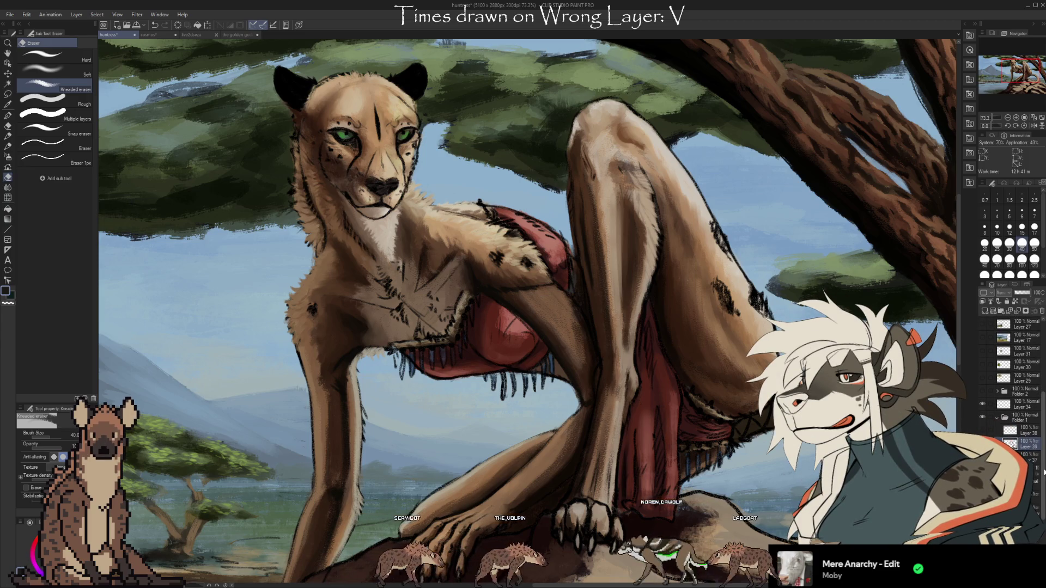
key("ctrl+z")
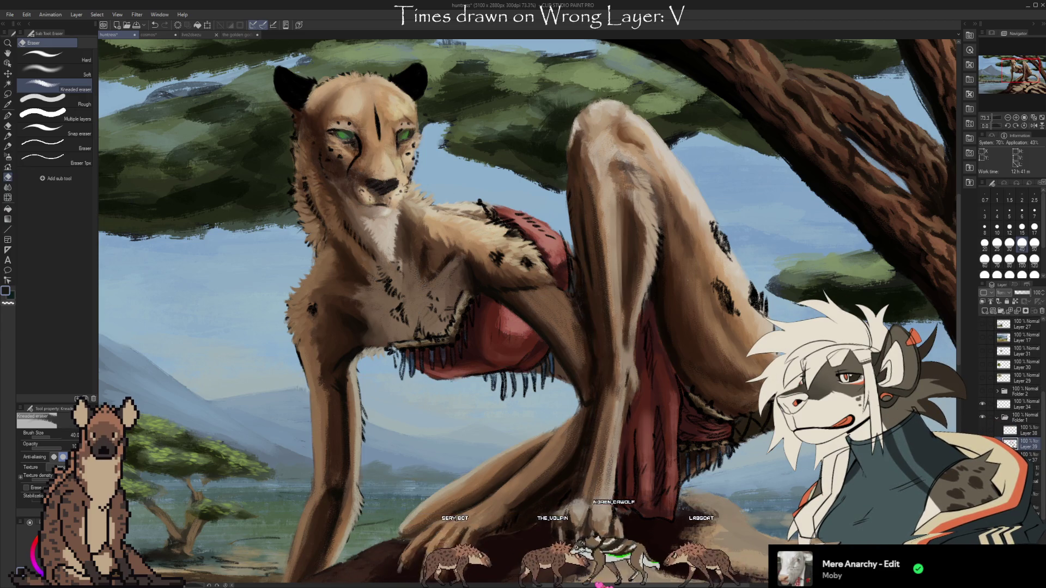
key("ctrl+y")
key("ctrl+z")
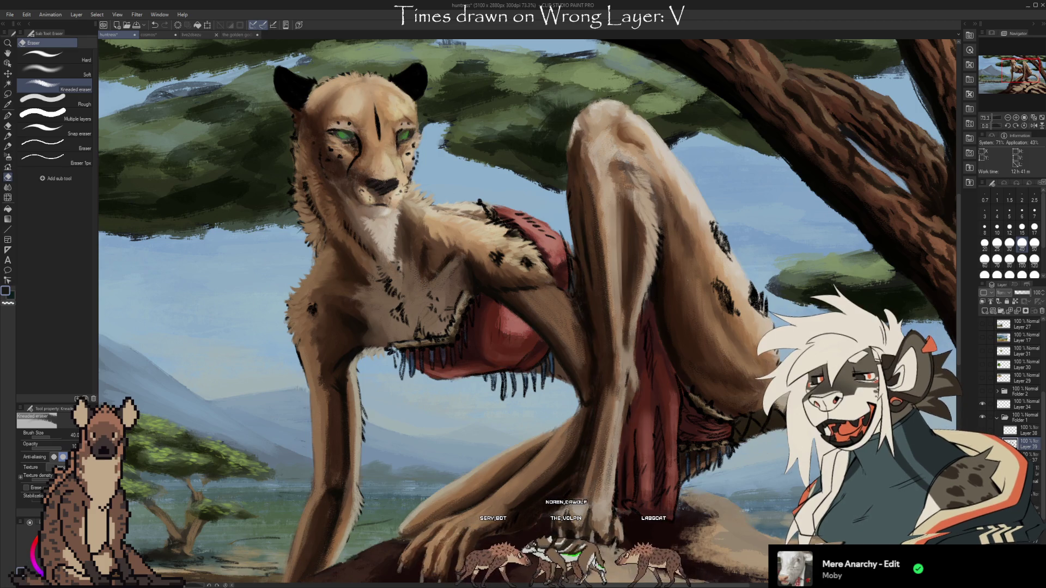
scroll(718, 385, "down", 1)
scroll(654, 385, "down", 1)
scroll(583, 384, "down", 1)
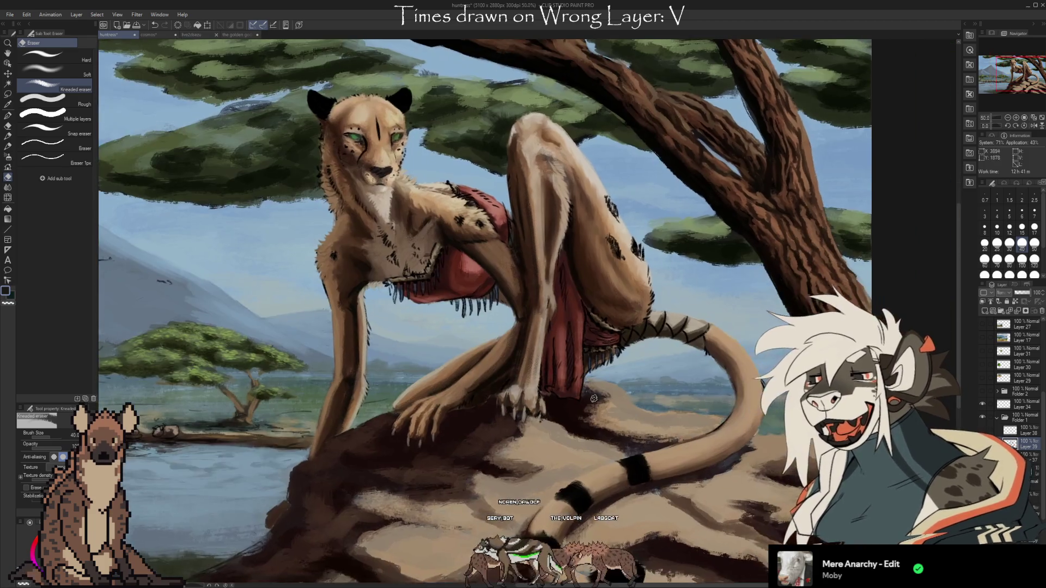
scroll(516, 385, "down", 1)
scroll(515, 385, "down", 1)
scroll(516, 386, "down", 2)
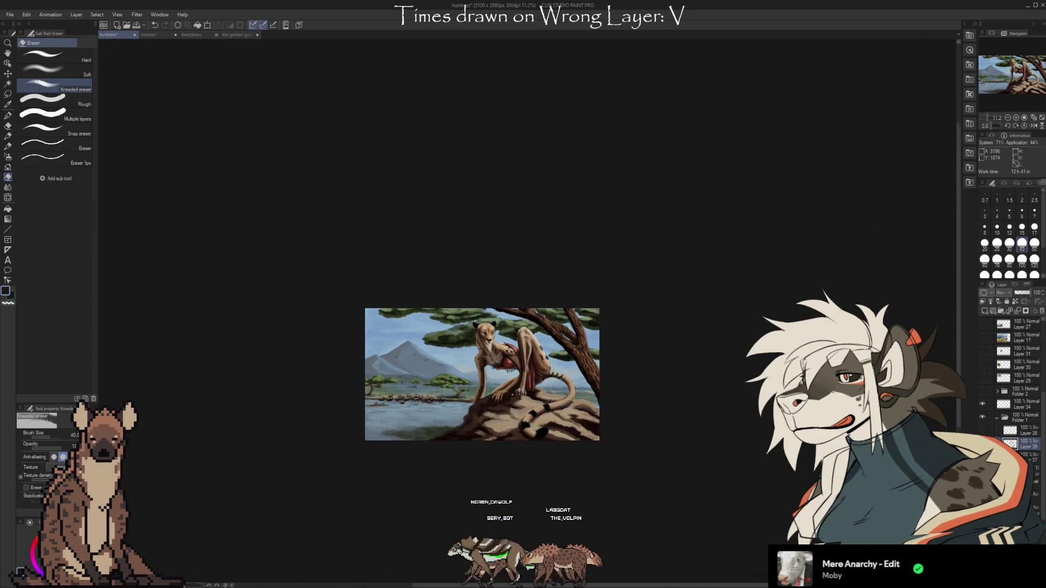
scroll(510, 393, "up", 1)
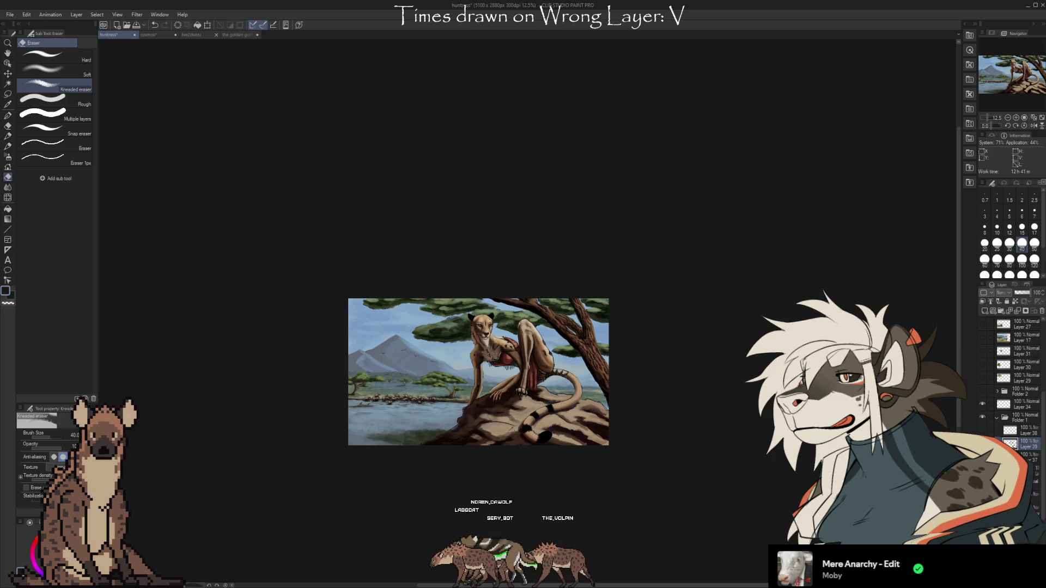
scroll(497, 418, "up", 1)
scroll(497, 418, "up", 3)
scroll(497, 418, "up", 3)
scroll(497, 418, "up", 1)
scroll(545, 409, "up", 1)
scroll(589, 396, "up", 2)
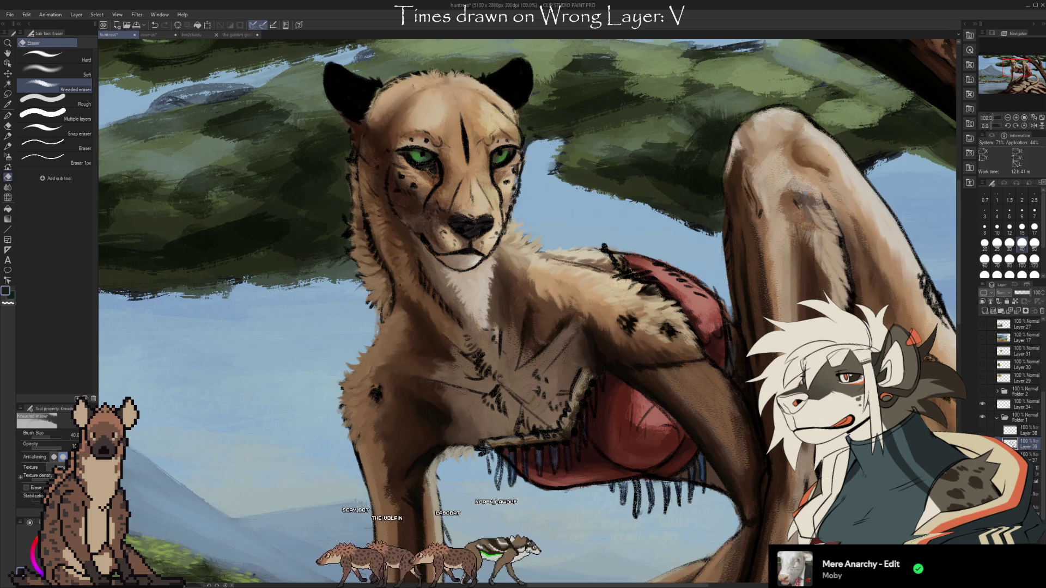
scroll(527, 310, "down", 1)
scroll(528, 310, "down", 1)
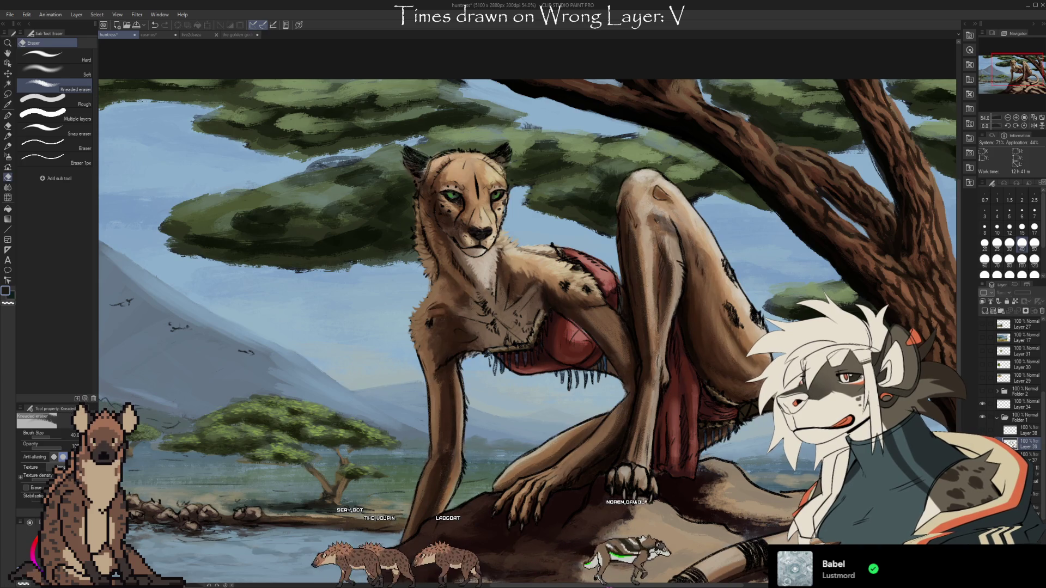
key("ctrl+z")
- Compare the darker ears, then show and hide Layer 38 to check its contents
key("ctrl+y")
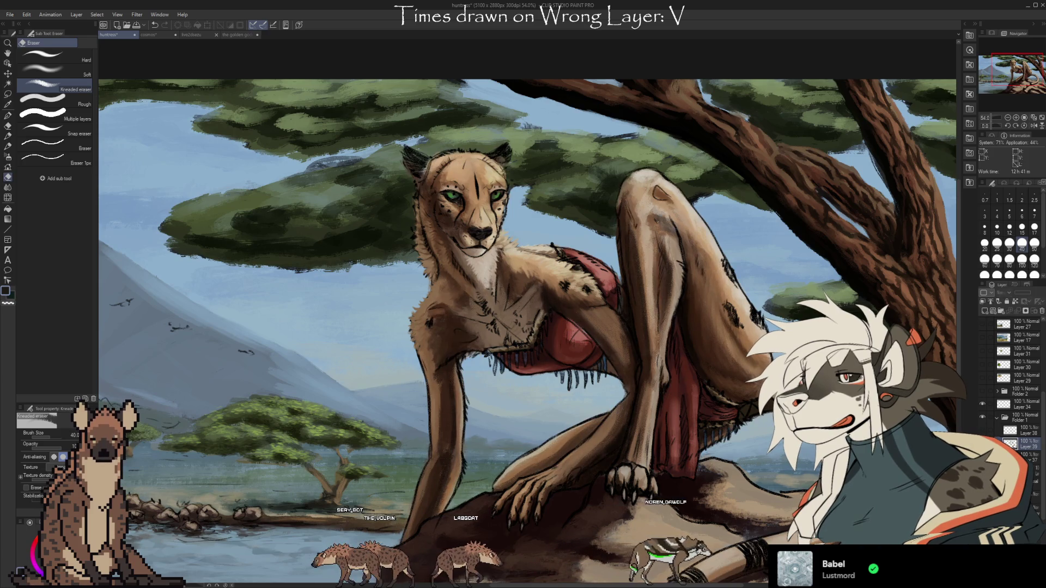
key("ctrl+z")
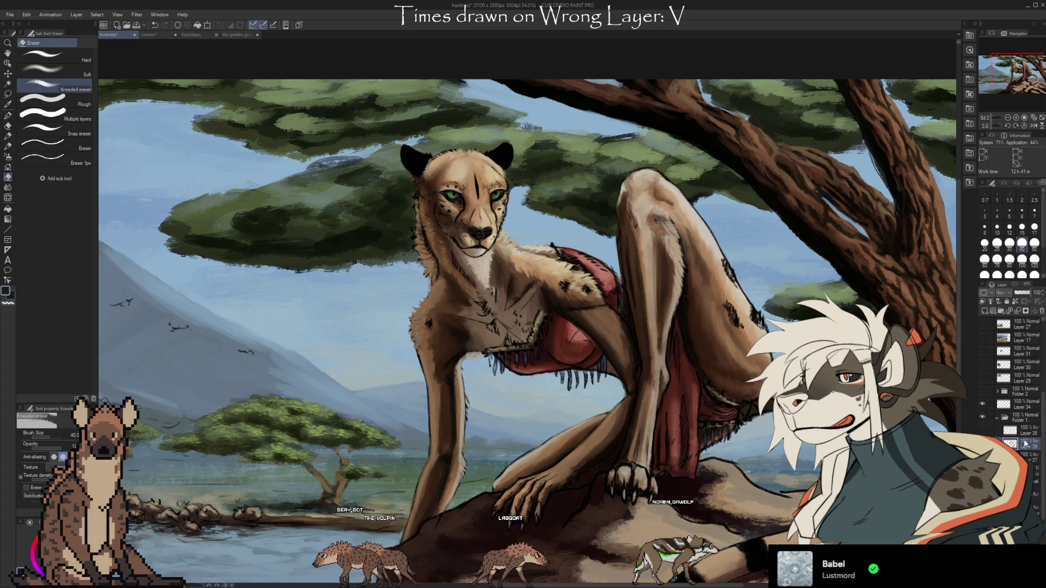
left_click(1022, 434)
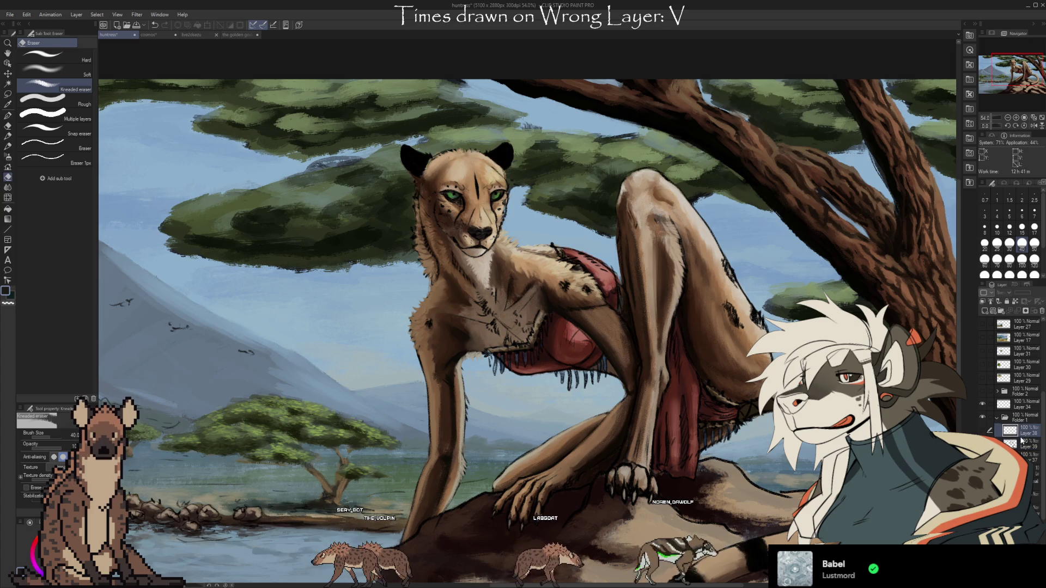
left_click(983, 430)
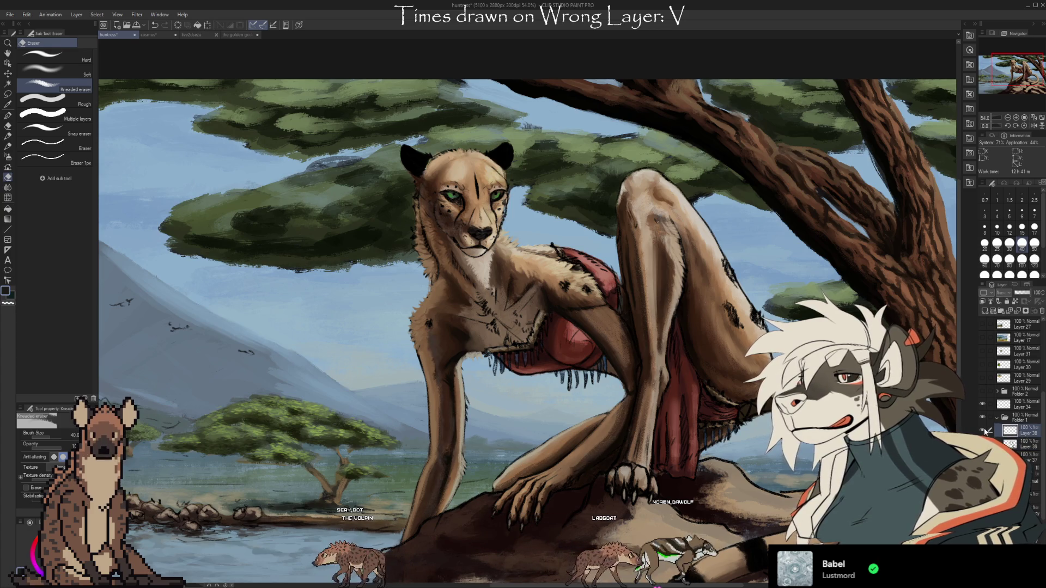
left_click(984, 431)
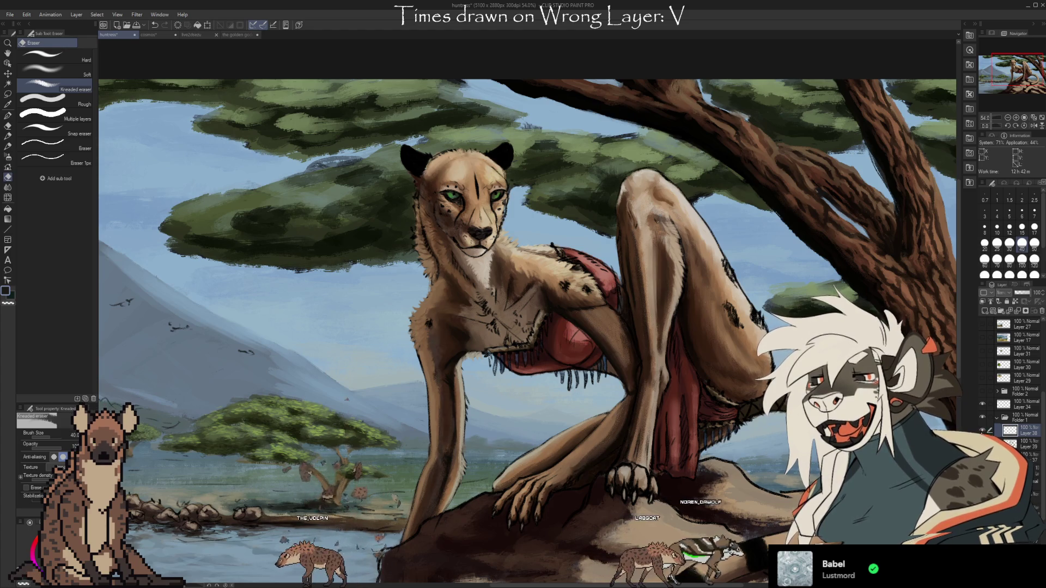
- Reselect Layer 39 and delete it
left_click(1027, 444)
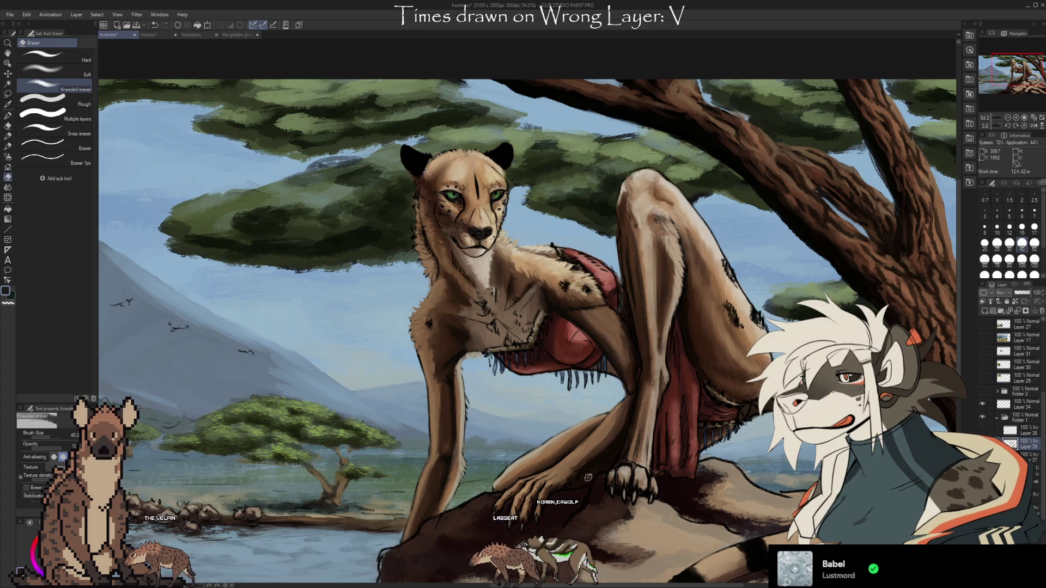
left_click_drag(575, 464, 528, 428)
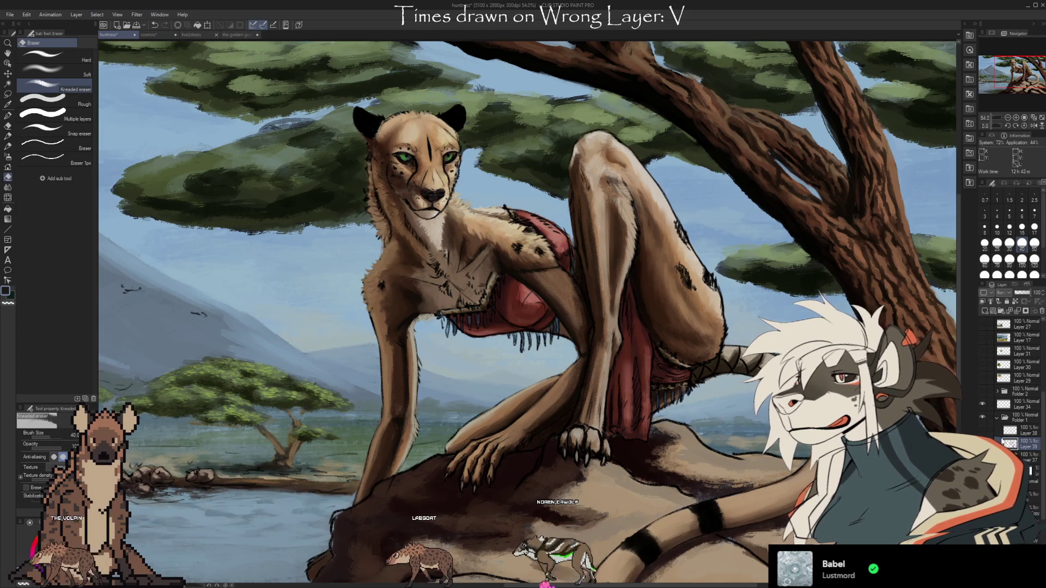
key("ctrl+e")
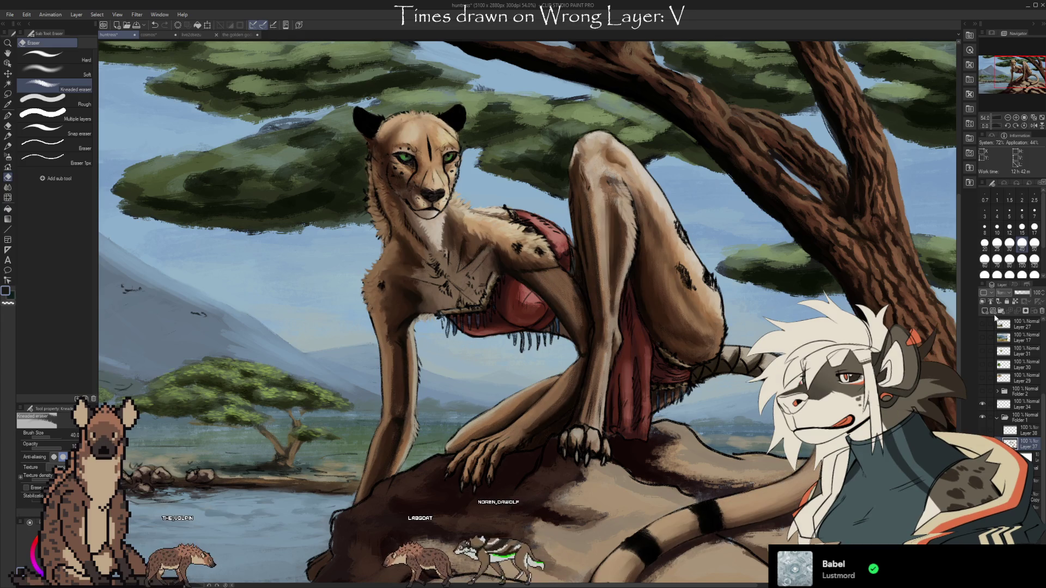
scroll(735, 406, "up", 3)
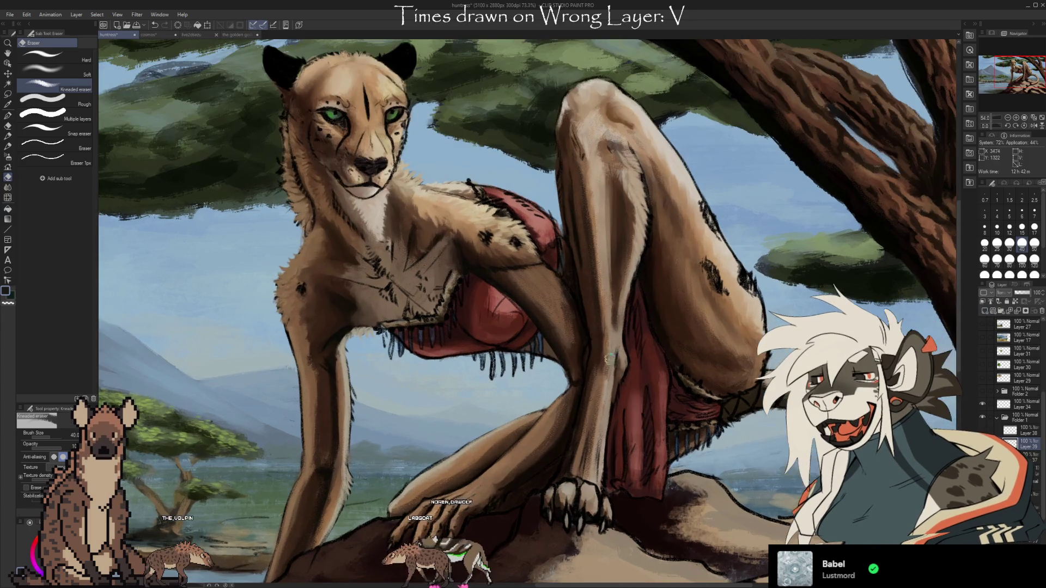
- Zoom onto the head and chest and undo the rough sketch lines on the shoulder and leg
scroll(735, 407, "up", 3)
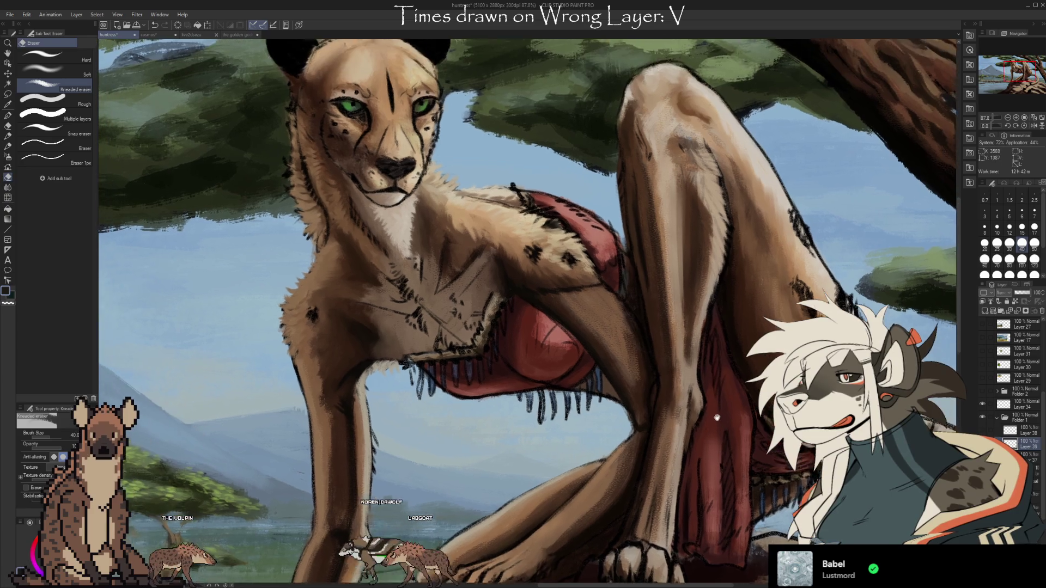
left_click_drag(717, 418, 774, 425)
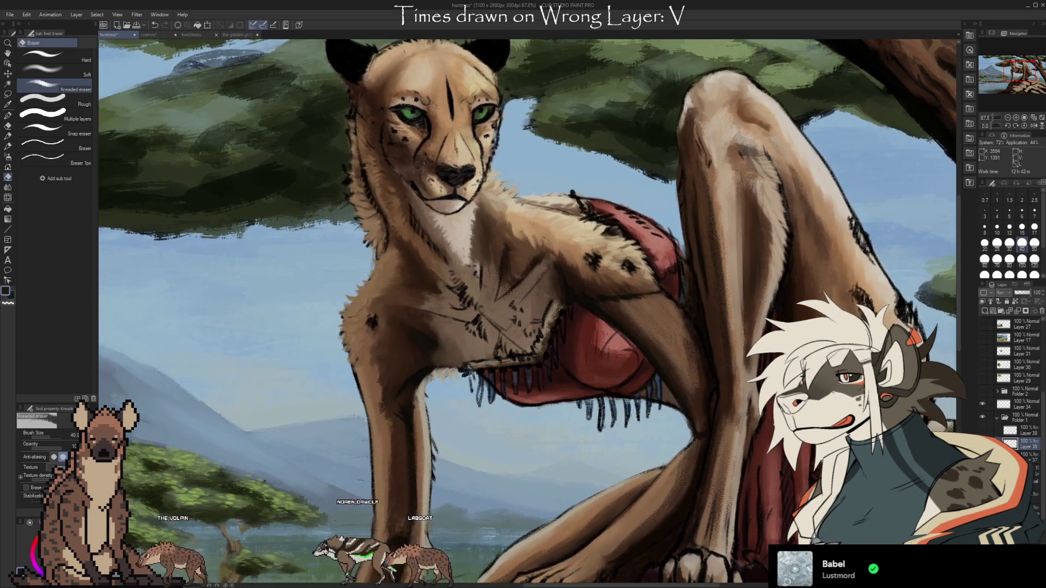
key("ctrl+y")
key("ctrl+z")
key("ctrl+y")
key("ctrl+z")
key("ctrl+y")
key("ctrl+z")
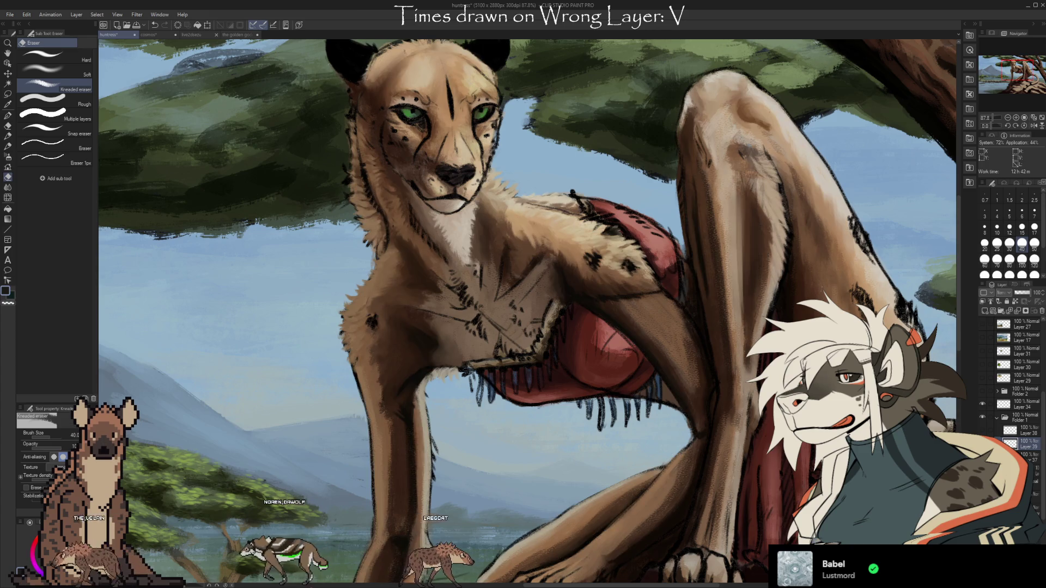
- Switch to the oils brush and sample the brown tone from the cheetah's chest
key("b")
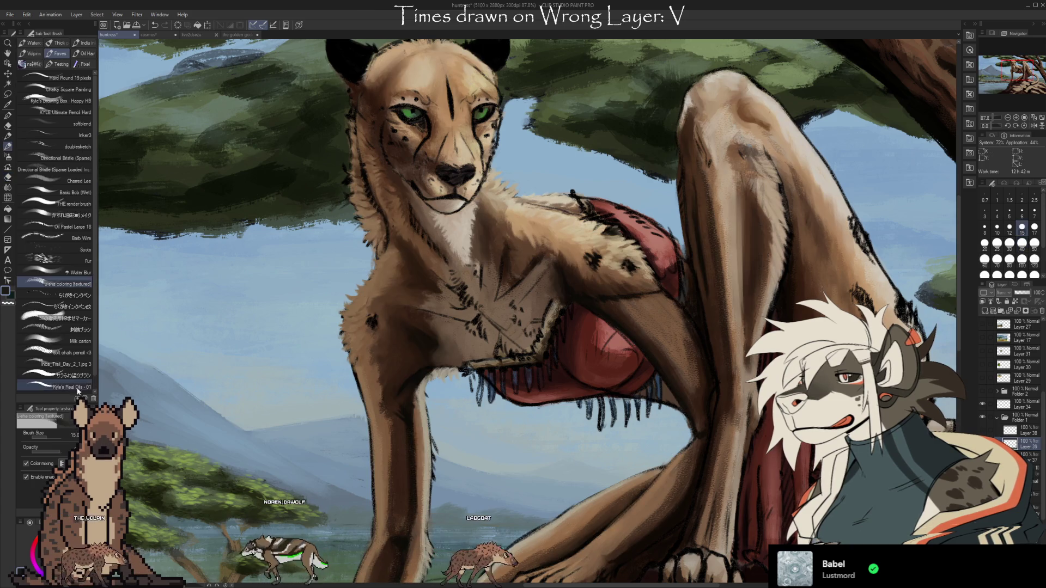
left_click_drag(261, 391, 337, 463)
key("ctrl+z")
key("i")
left_click(521, 338)
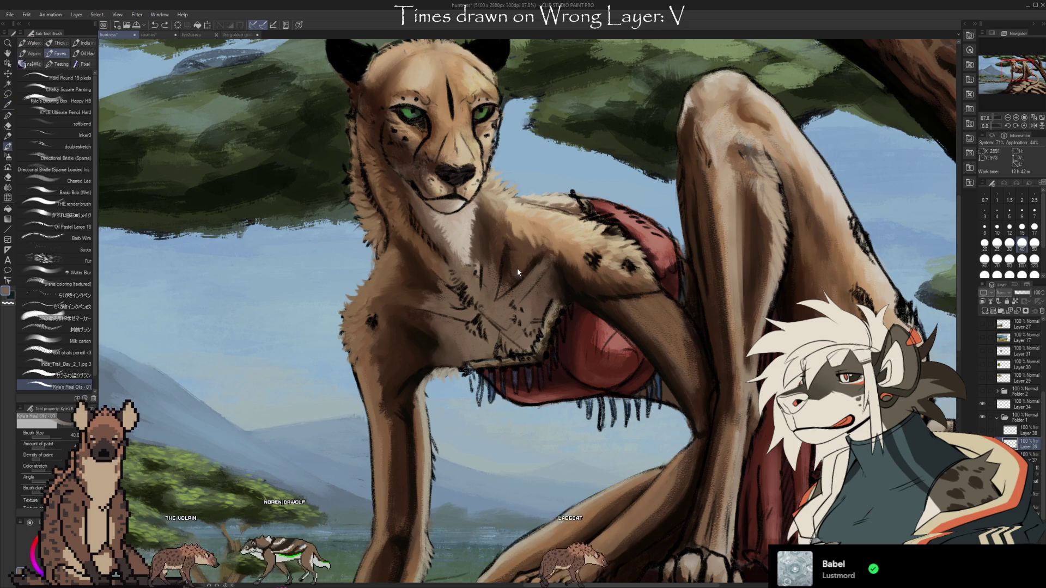
key("b")
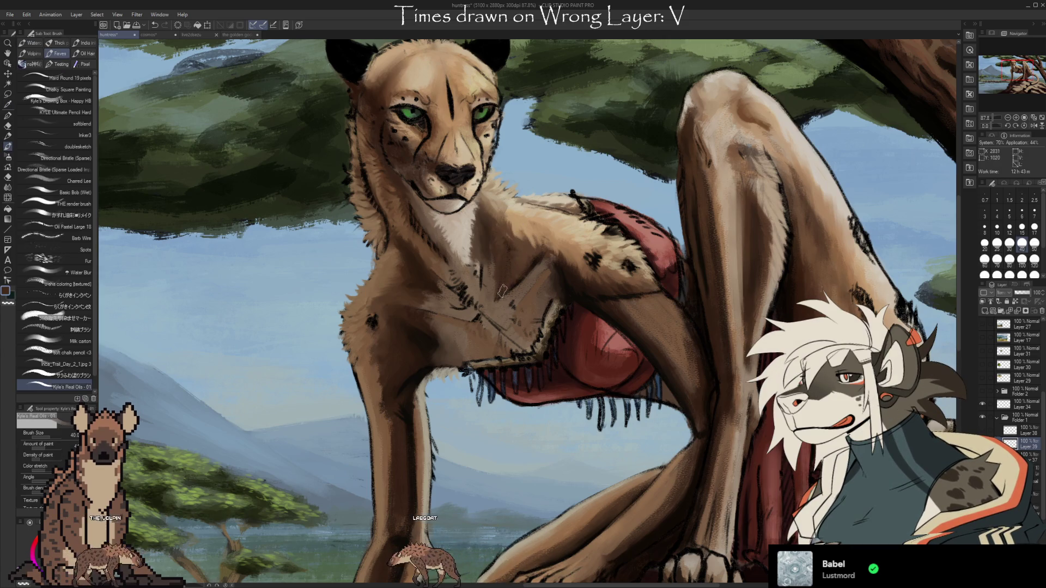
left_click(496, 263, "alt")
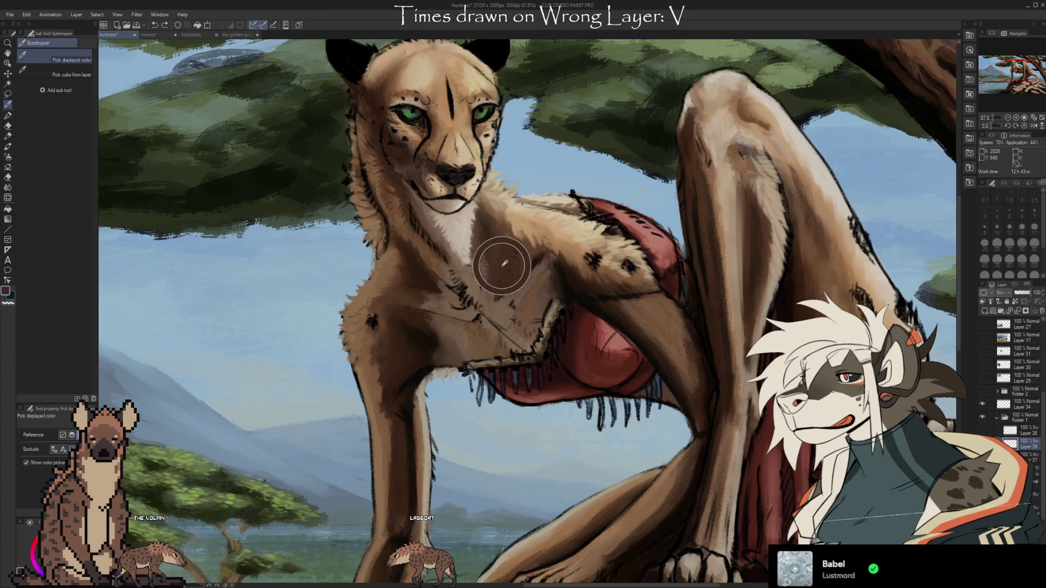
- Sample several chest tones and paint the chest, toggling between brown and transparent colour with C
left_click(494, 305, "alt")
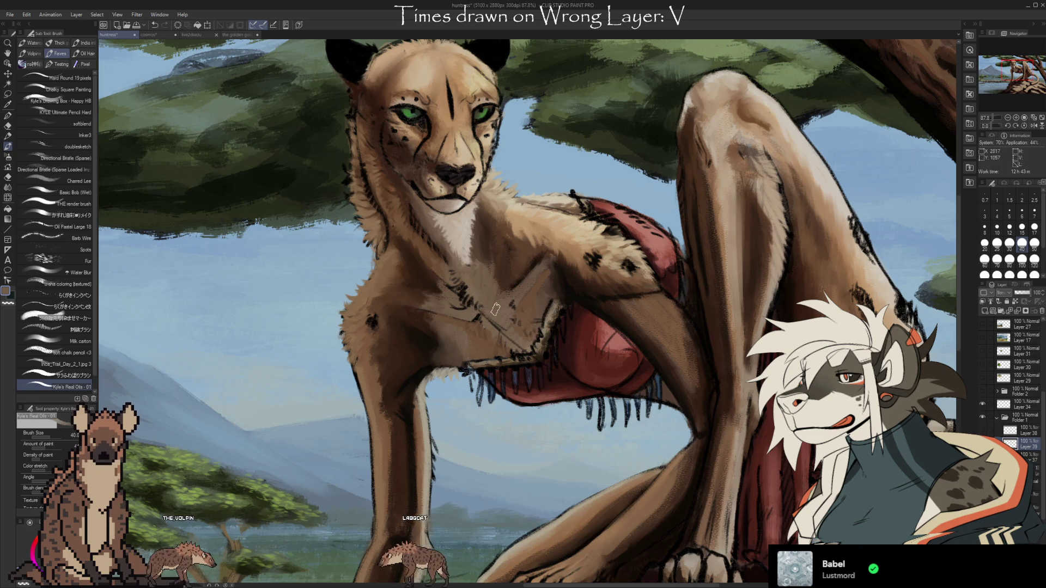
left_click(502, 272, "alt")
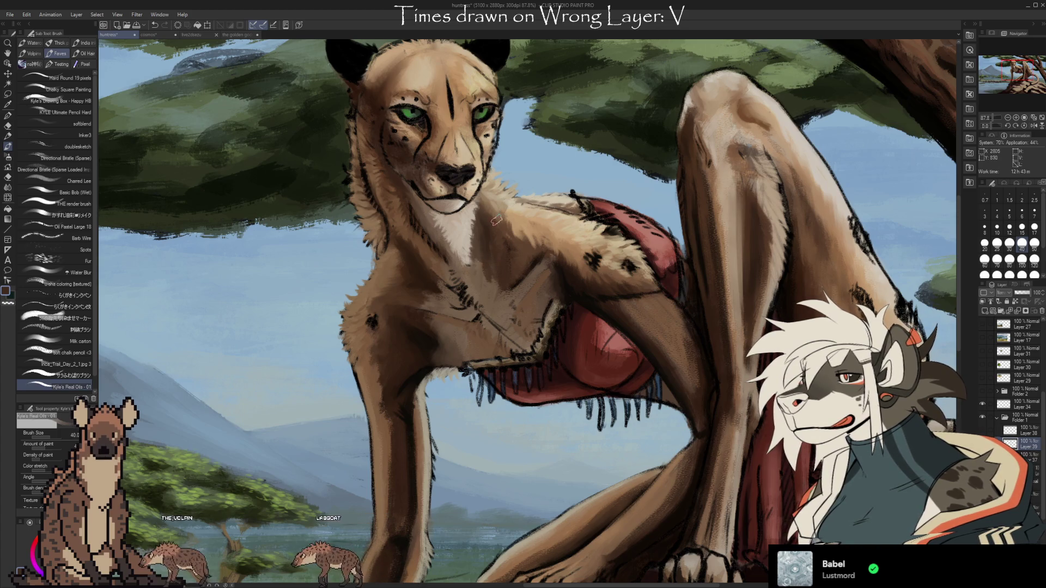
left_click(483, 273, "alt")
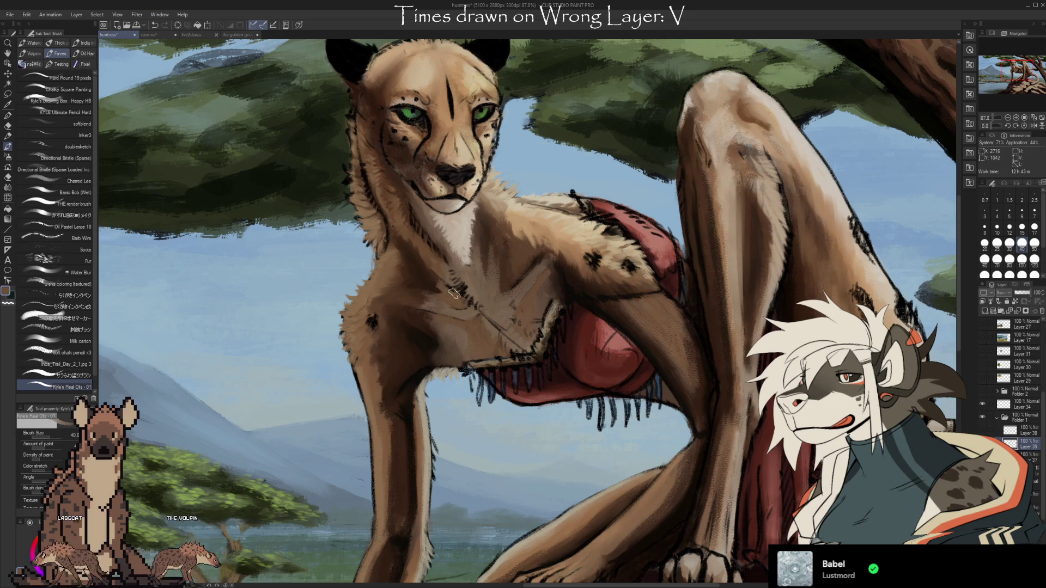
key("c")
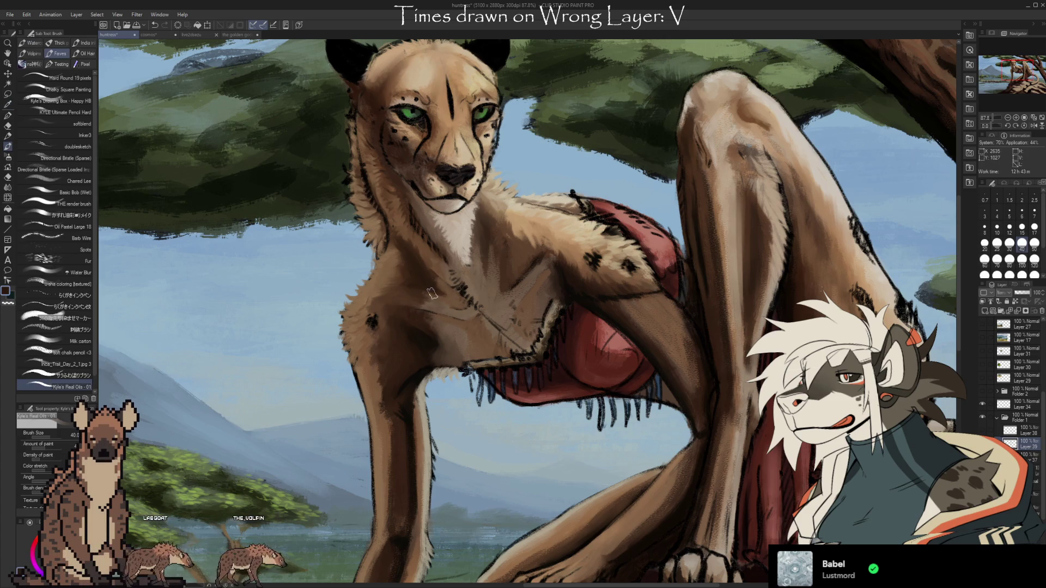
key("c")
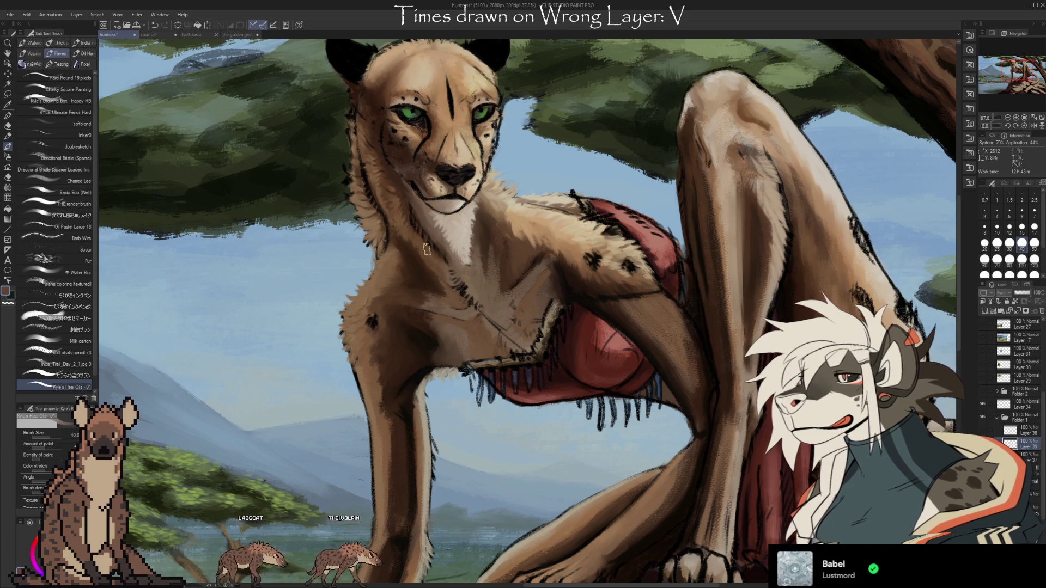
key("c")
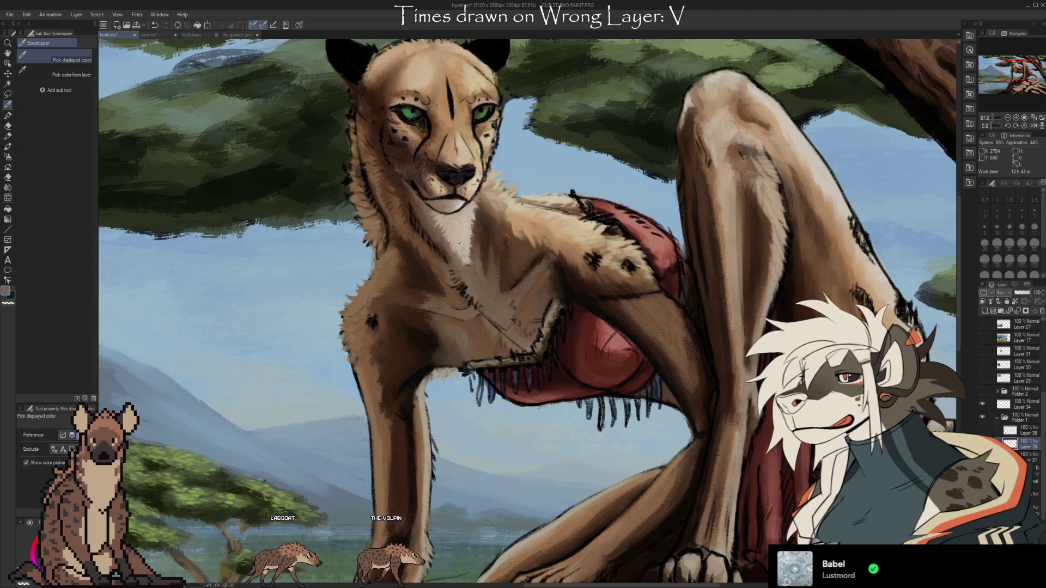
- Paint blended shading over the chest and shoulder, repeatedly sampling tan and brown fur tones from the chest
key("c")
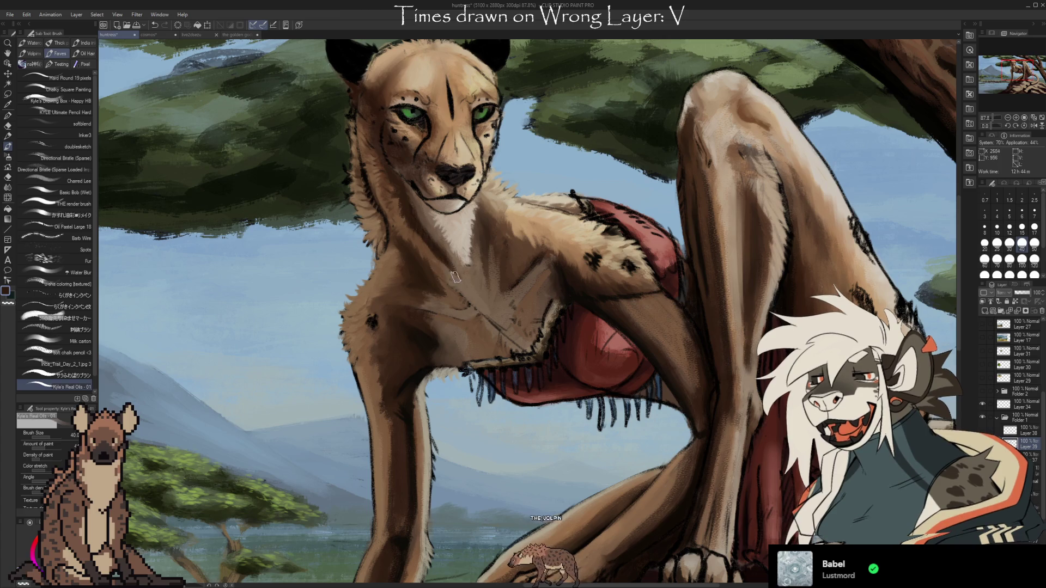
left_click(466, 321, "alt")
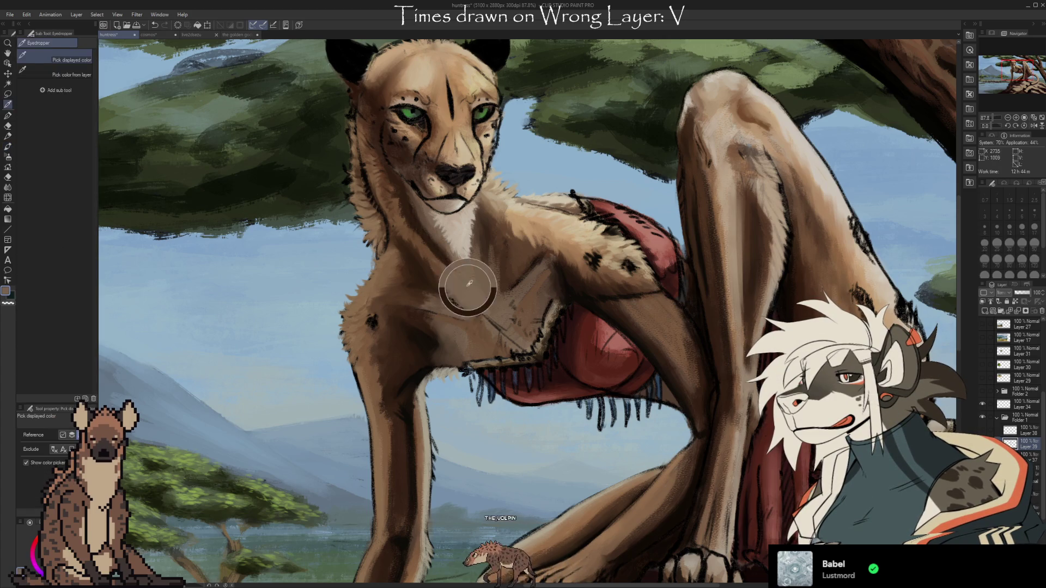
left_click(451, 249, "alt")
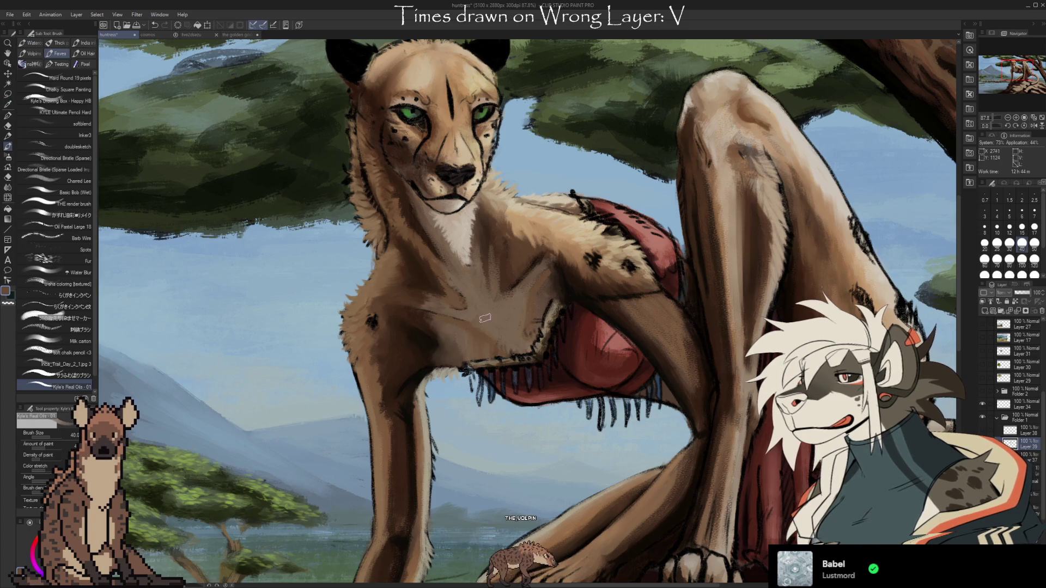
key("i")
key("b")
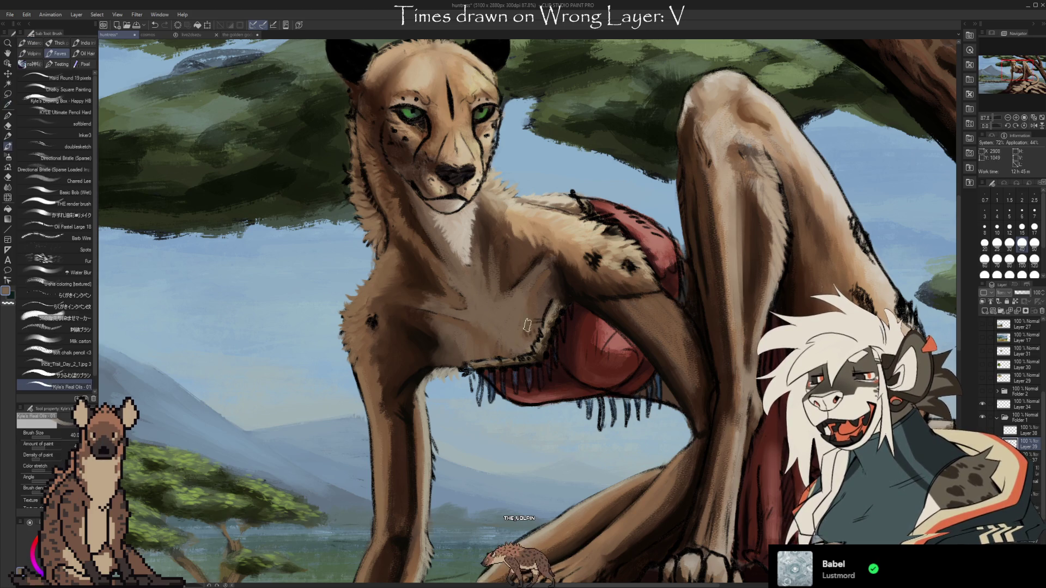
left_click(532, 304, "alt")
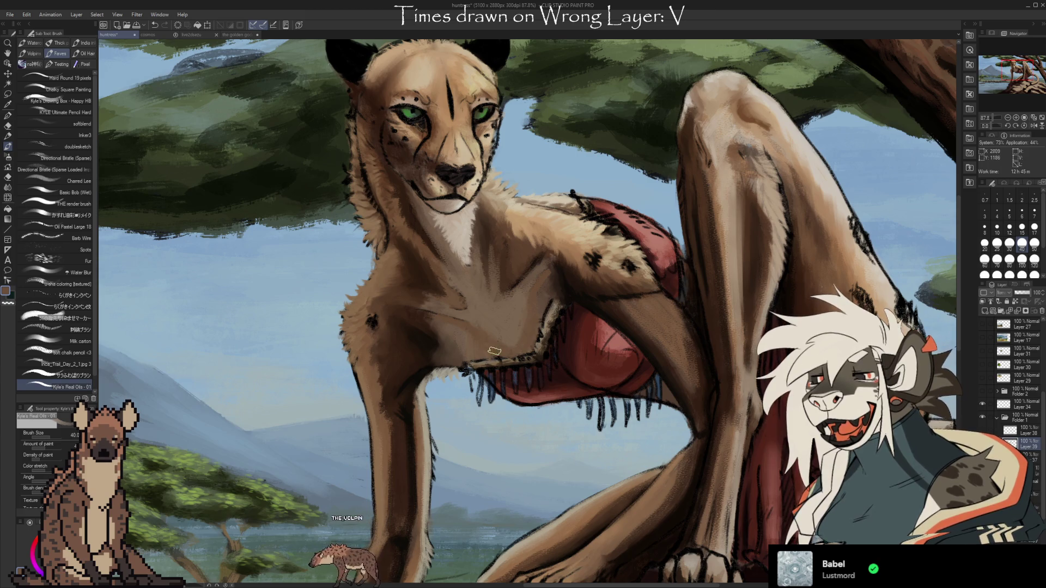
left_click(463, 321, "alt")
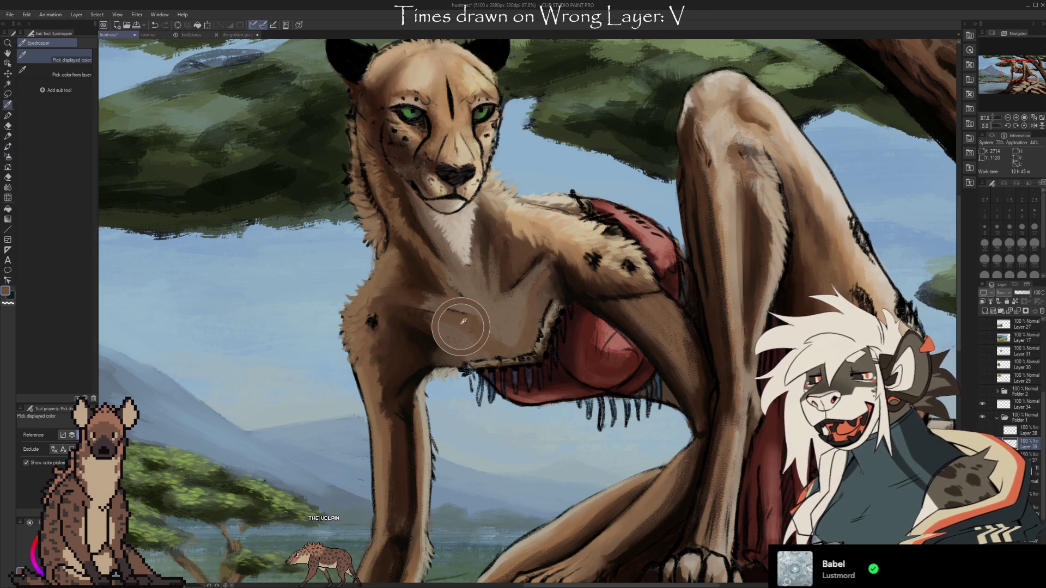
left_click(429, 320, "alt")
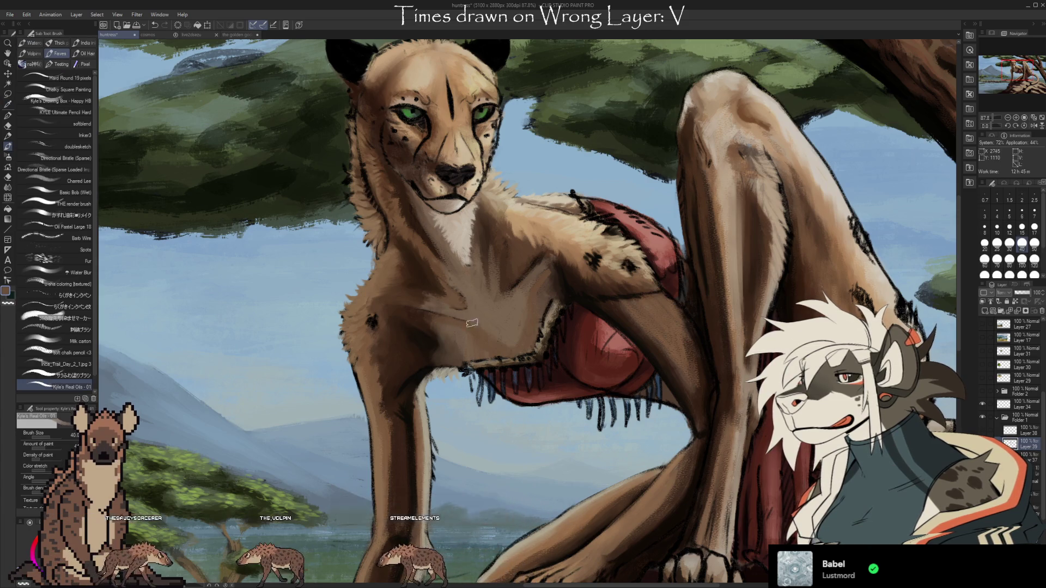
left_click(474, 313, "alt")
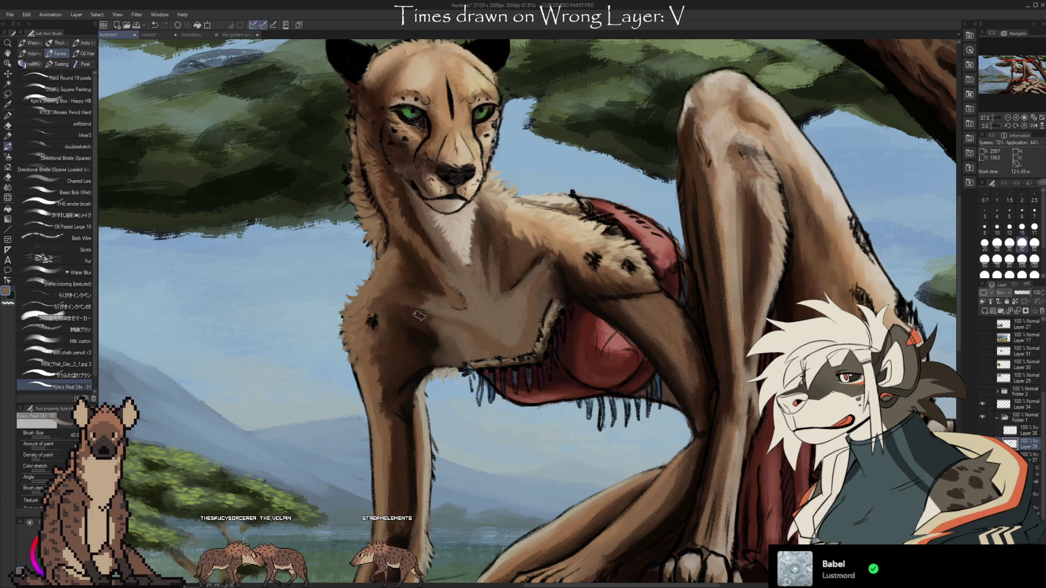
left_click(447, 312, "alt")
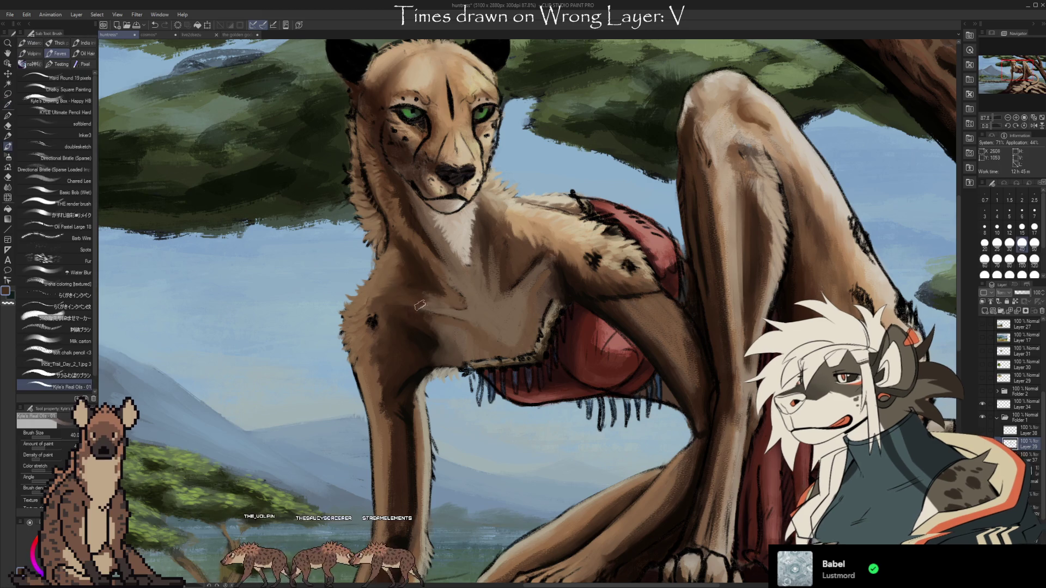
left_click(421, 302, "alt")
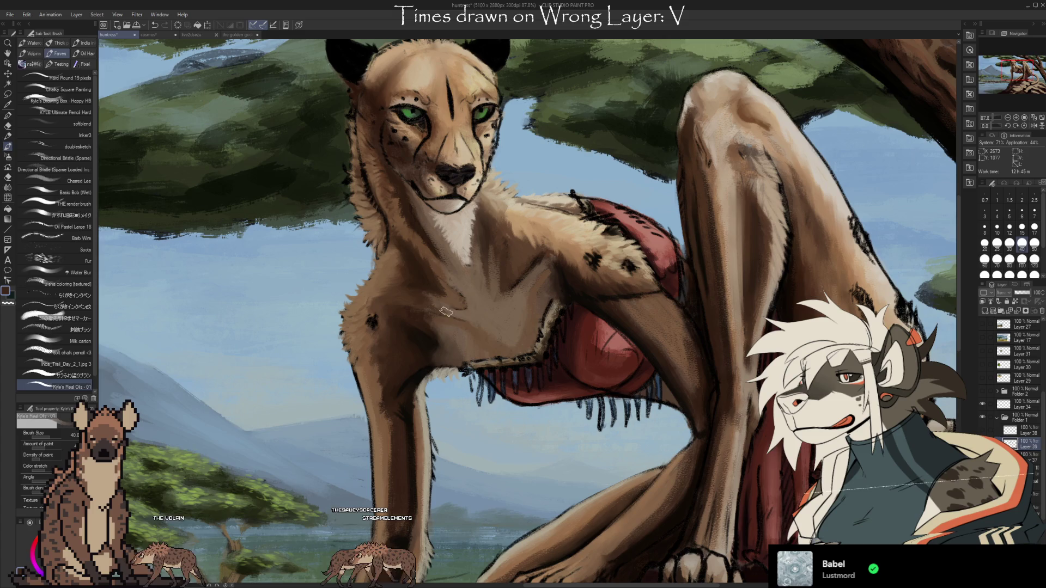
left_click(463, 314, "alt")
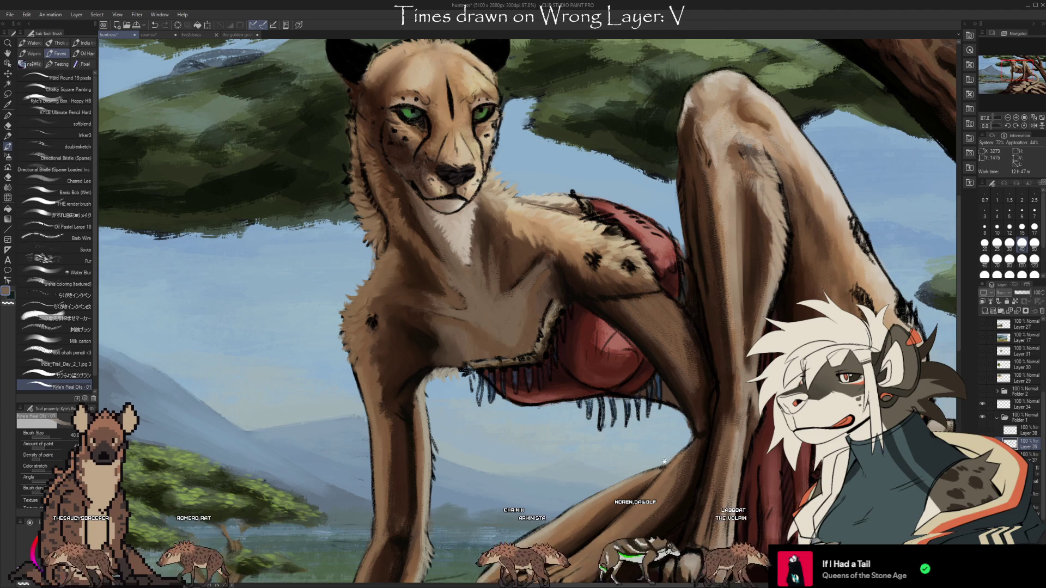
- Paint lighter fur strokes along the shoulder where it meets the red cloth
left_click_drag(640, 440, 605, 414)
left_click_drag(568, 277, 605, 271)
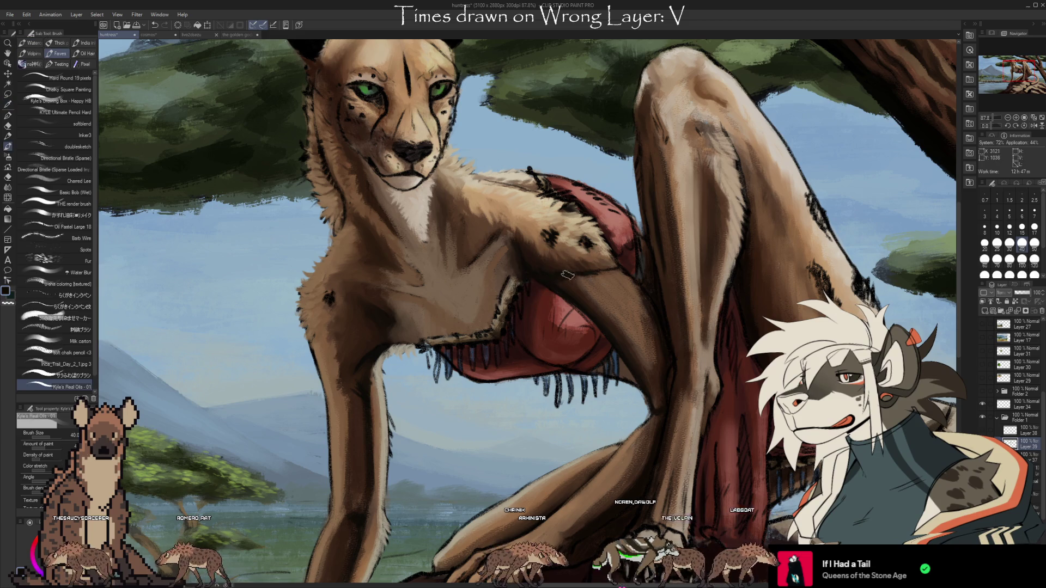
left_click_drag(589, 254, 612, 267)
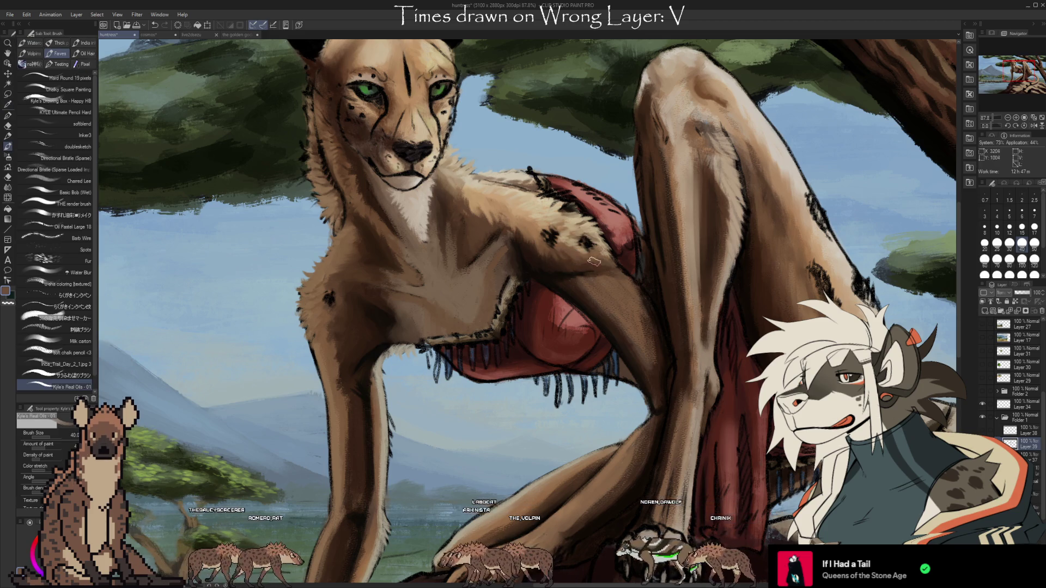
left_click_drag(637, 473, 612, 402)
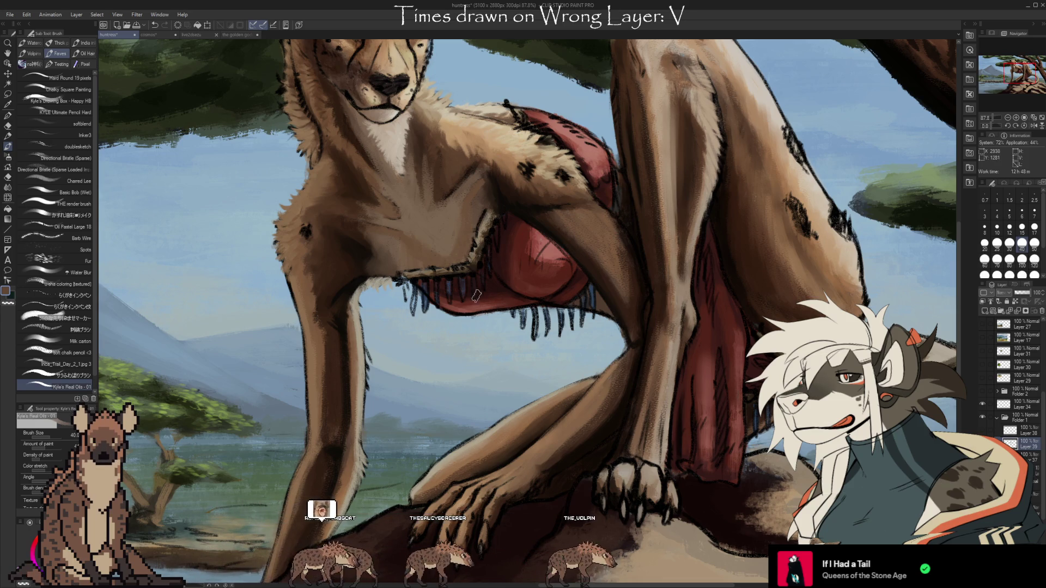
key("i")
key("b")
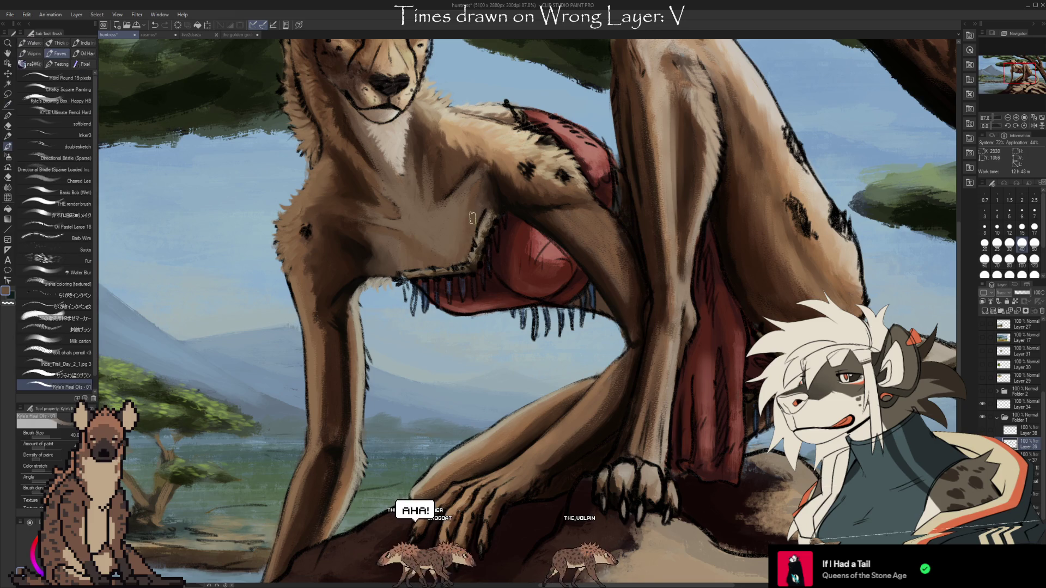
left_click(419, 245, "alt")
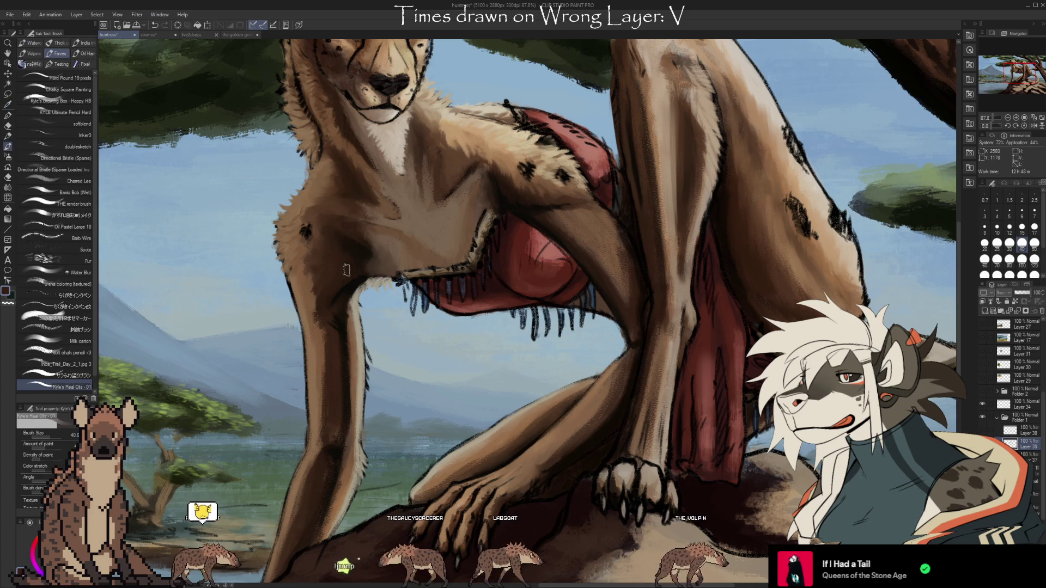
key("alt")
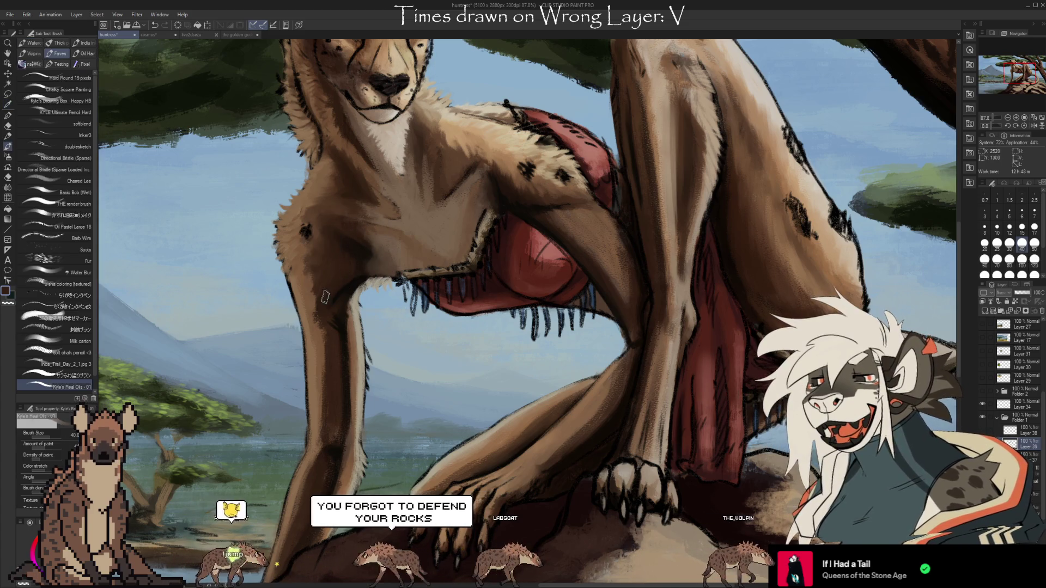
key("alt")
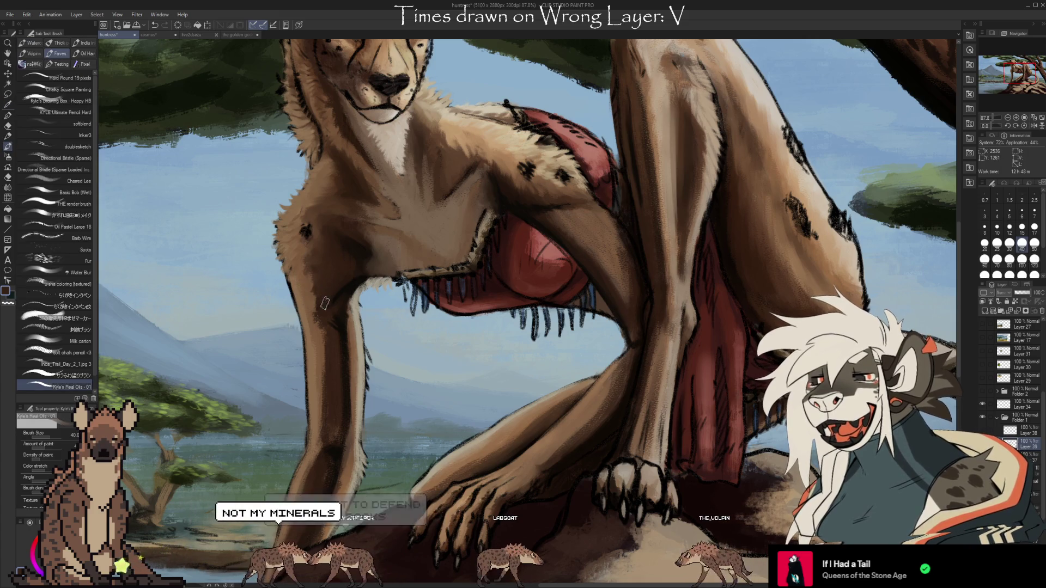
key("alt")
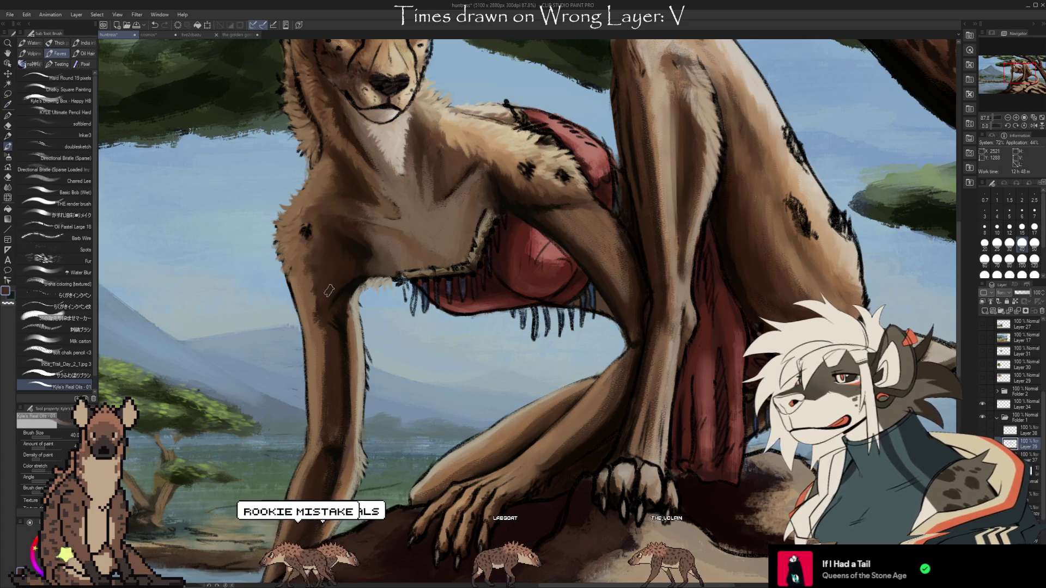
left_click_drag(369, 391, 416, 282)
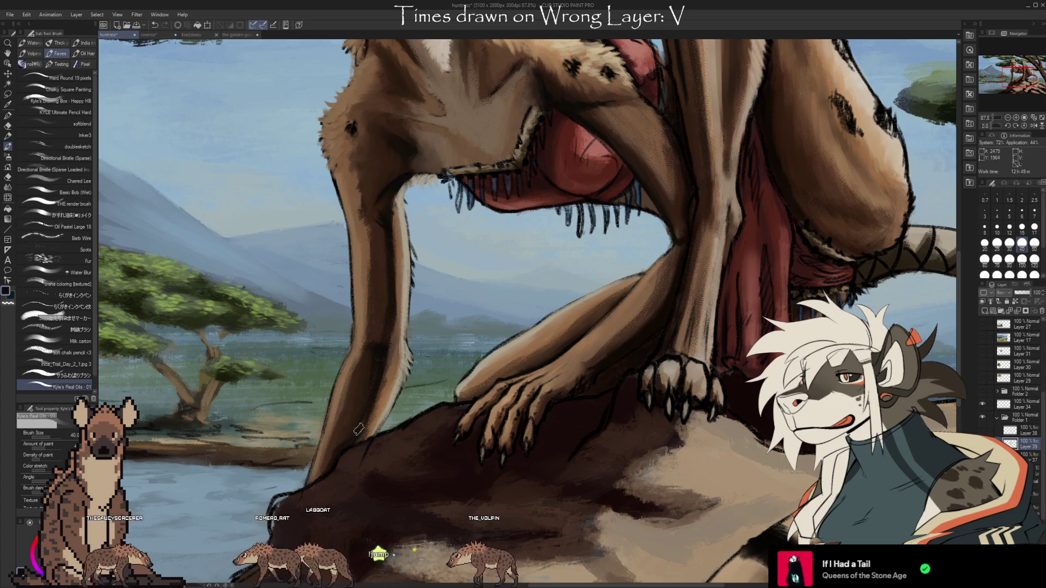
- Center the foreleg and front paw, sample a tan-brown, and compare the last stroke with undo/redo
mouse_move(441, 466)
left_mouse_down()
mouse_move(577, 367)
mouse_move(510, 478)
mouse_move(490, 466)
left_mouse_up()
key("i")
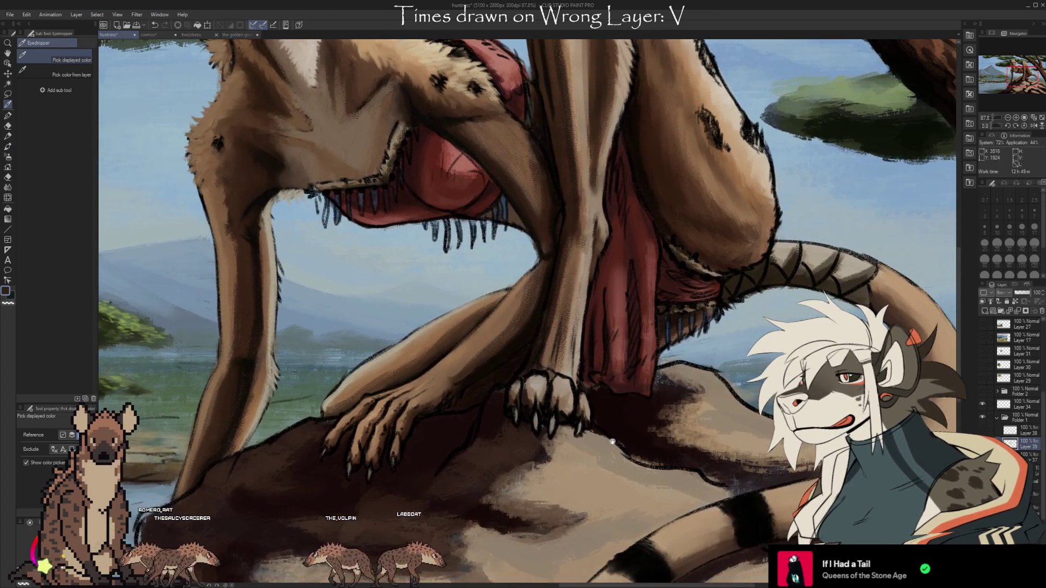
key("b")
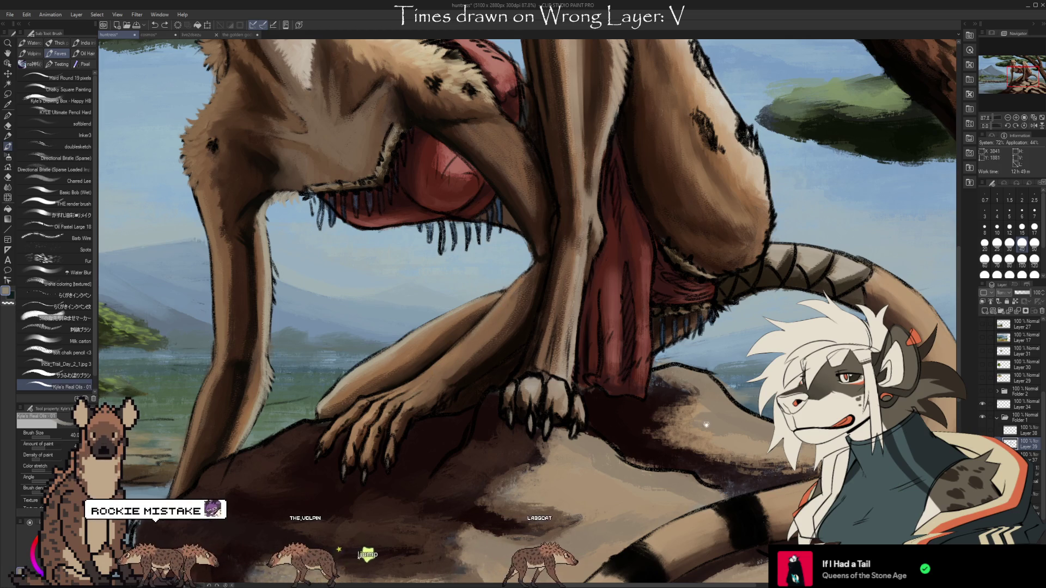
left_click_drag(701, 423, 638, 439)
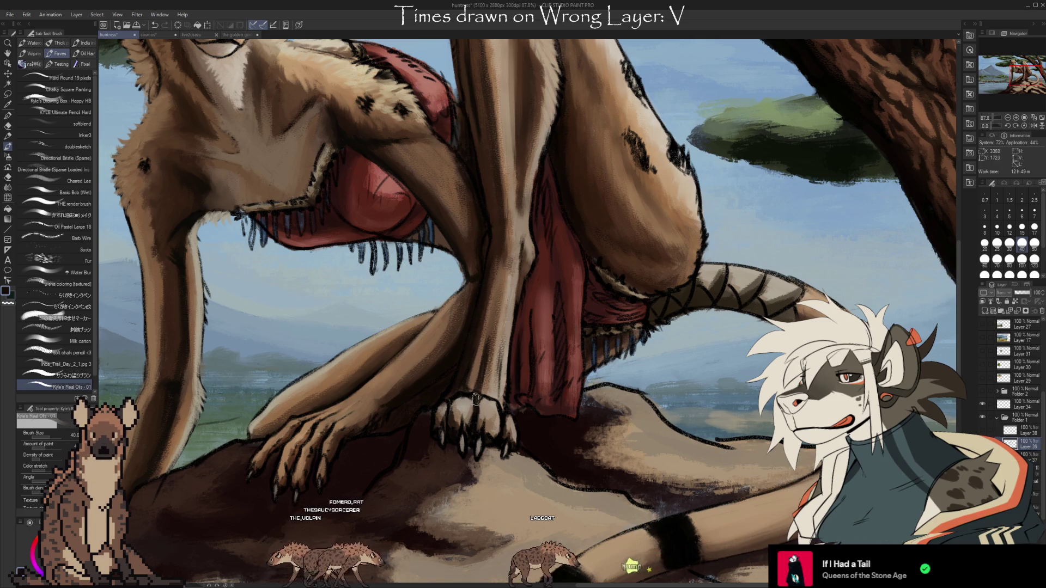
left_click(484, 340, "alt")
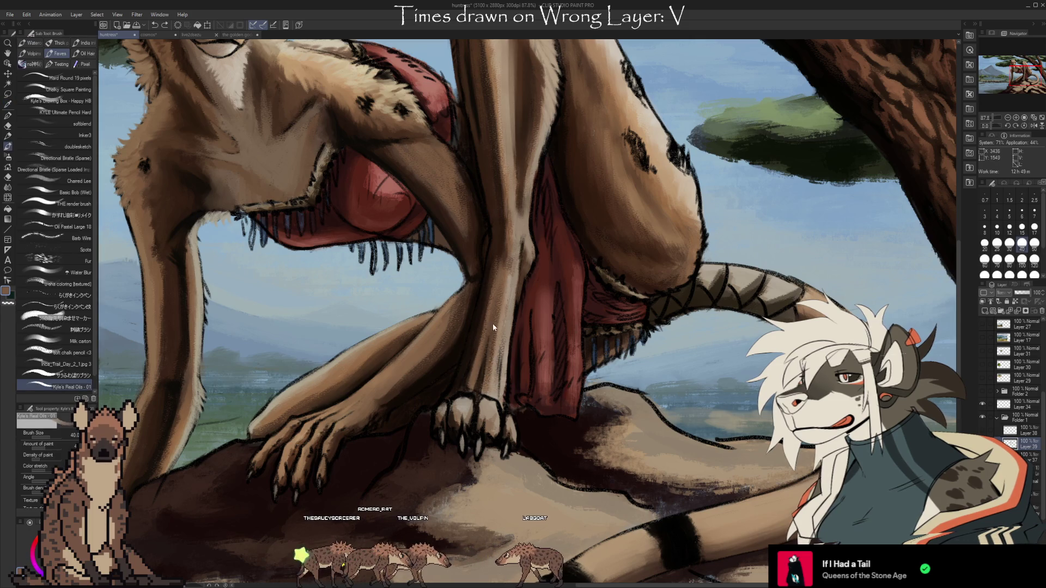
key("ctrl+z")
key("ctrl+y")
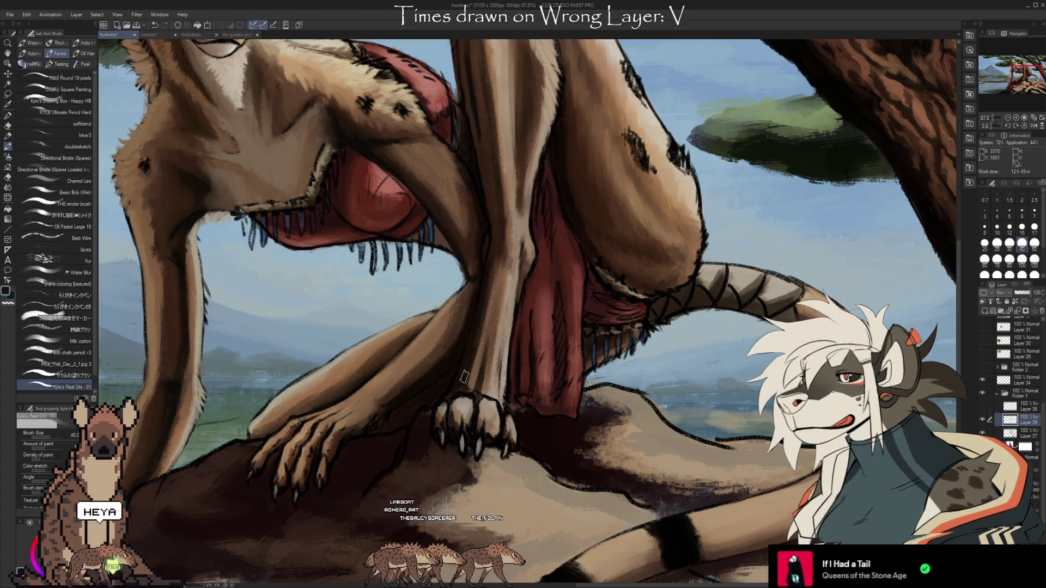
- Sample tans from the claw, paw and foreleg, then brush a light highlight down the foreleg
left_click(477, 402, "alt")
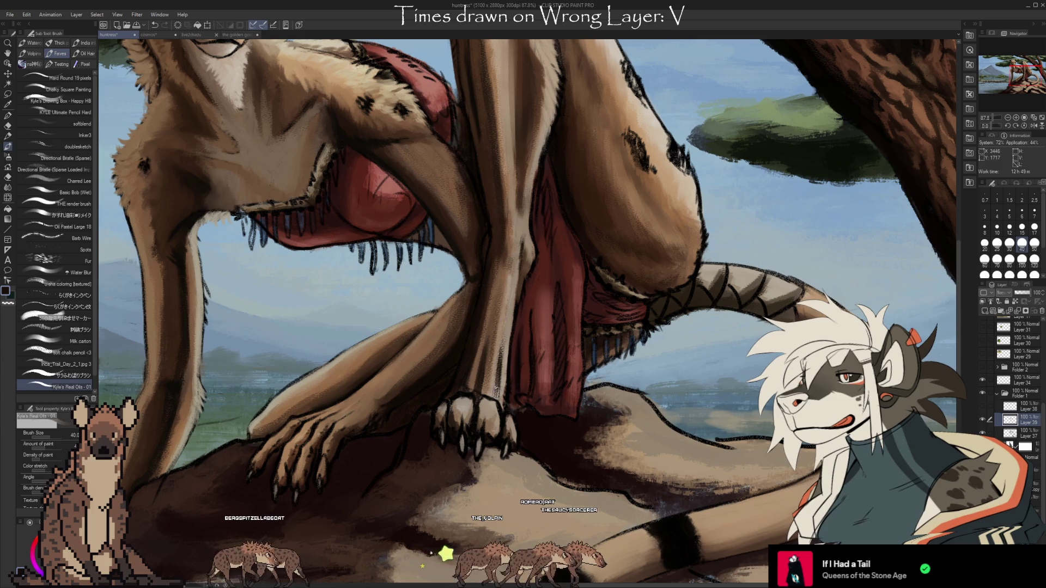
left_click(499, 367, "alt")
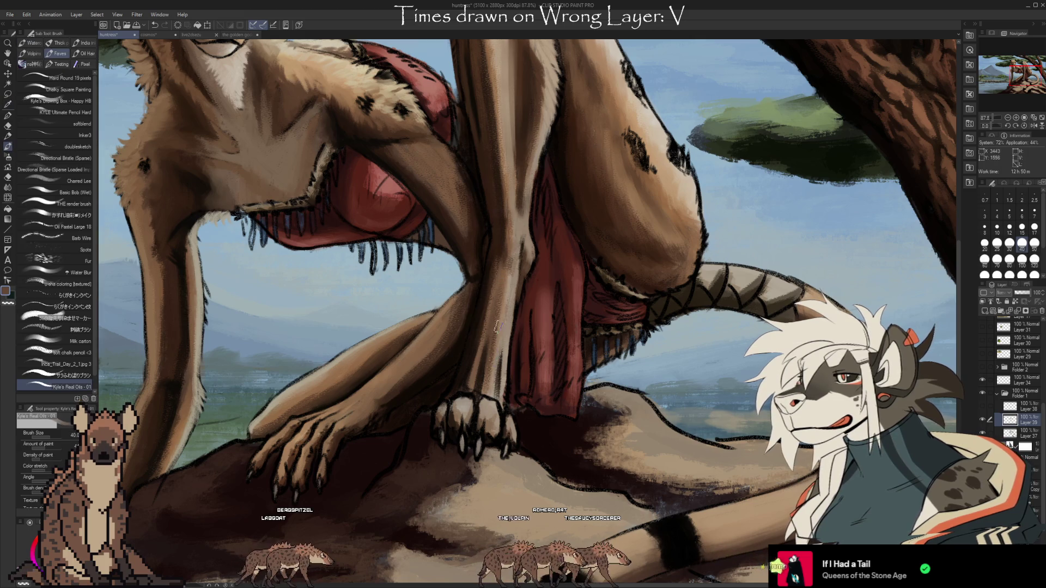
left_click(478, 378, "alt")
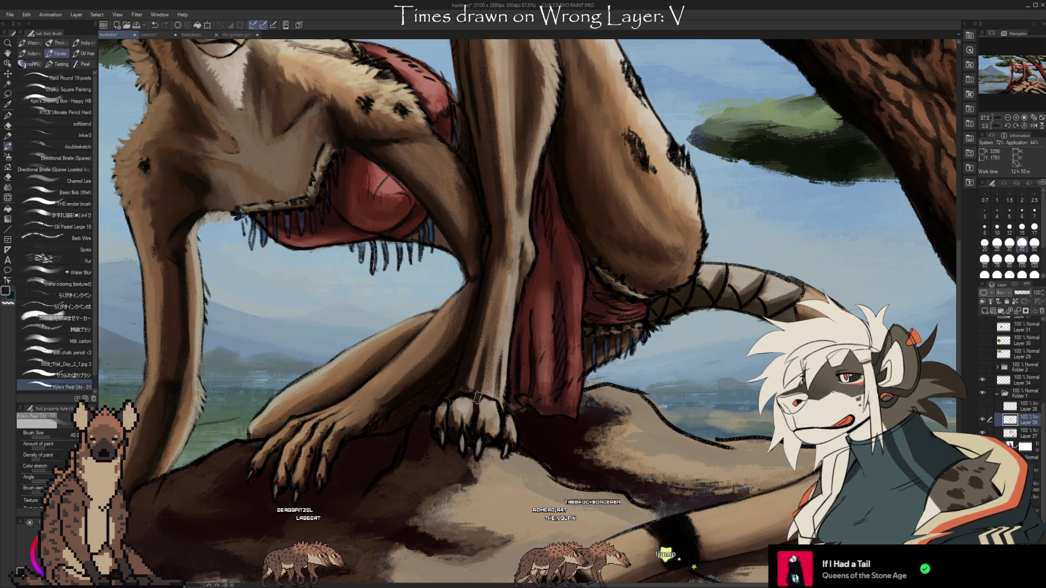
left_click(464, 397, "alt")
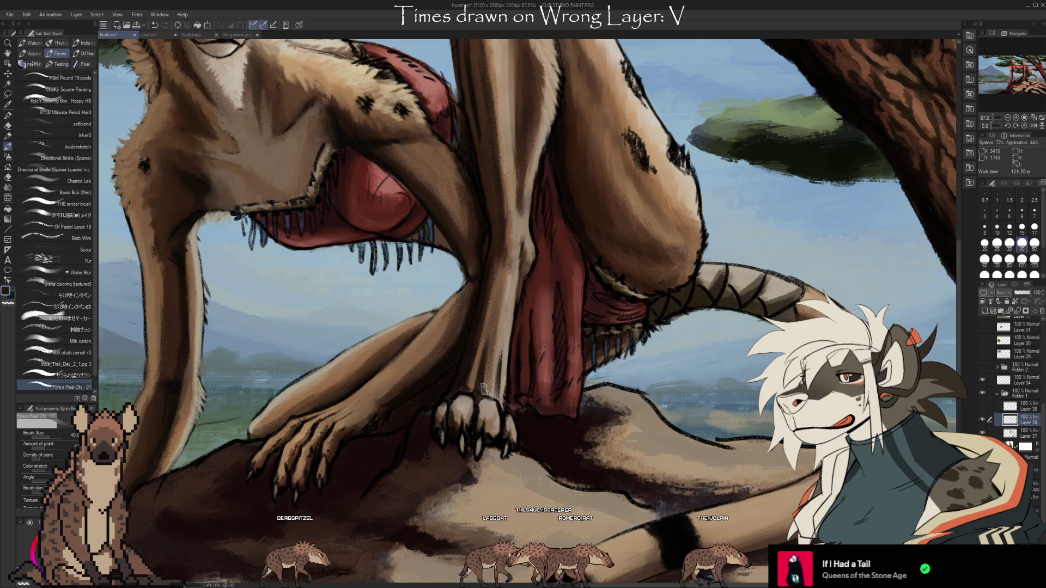
left_click(488, 395, "alt")
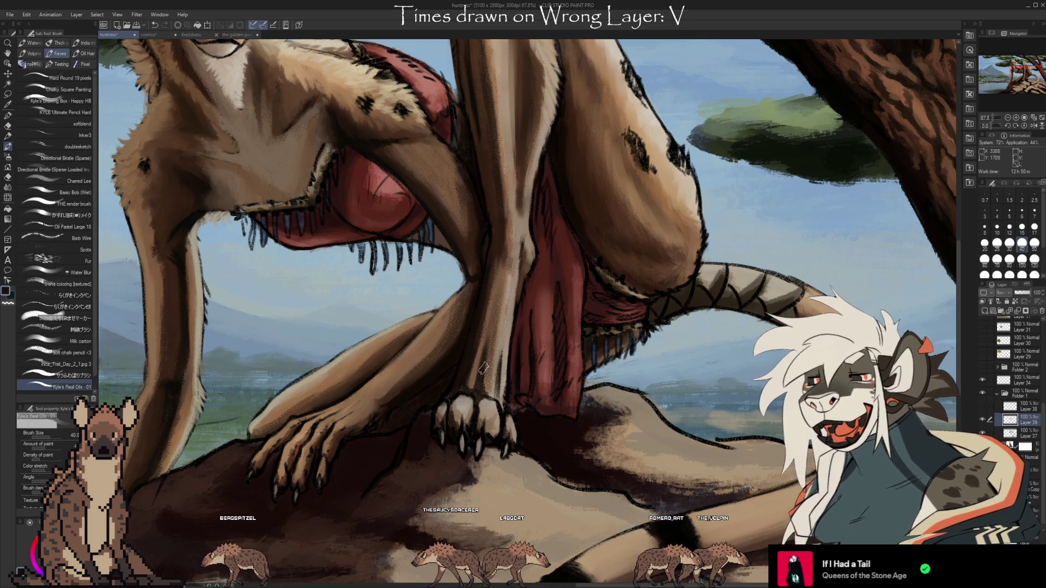
left_click(495, 376, "alt")
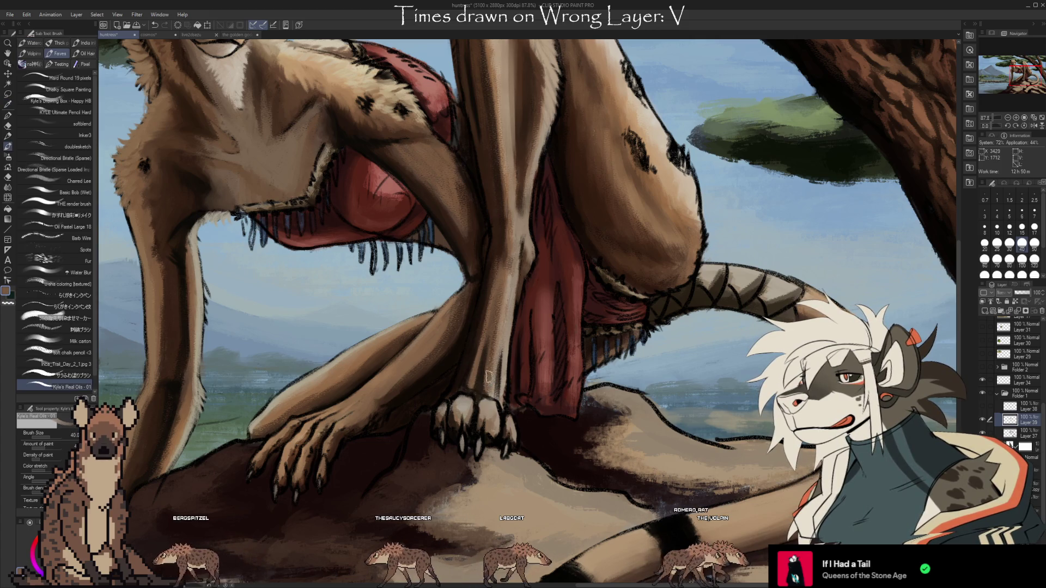
left_click(501, 334, "alt")
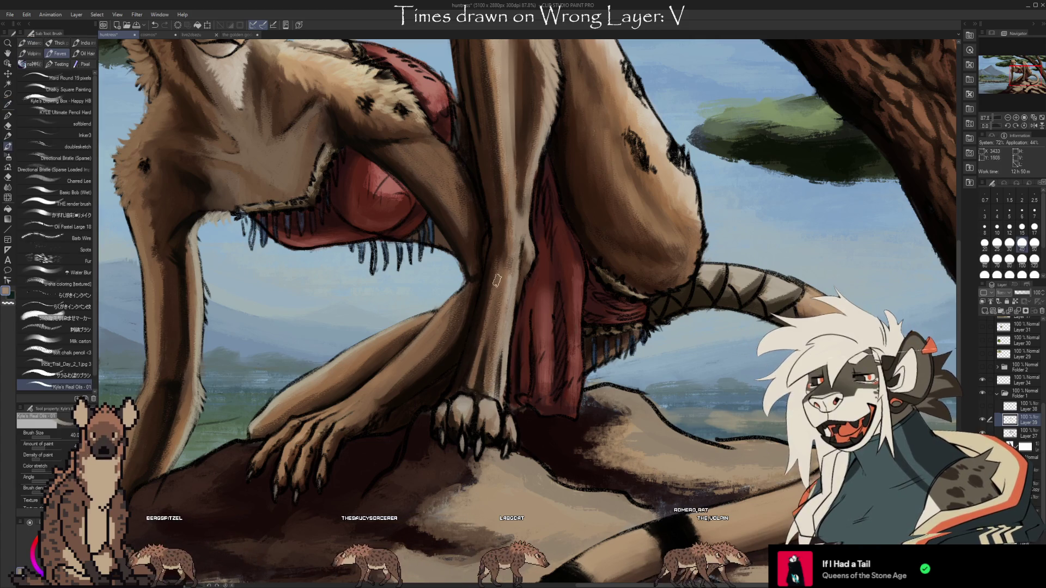
left_click_drag(487, 299, 486, 340)
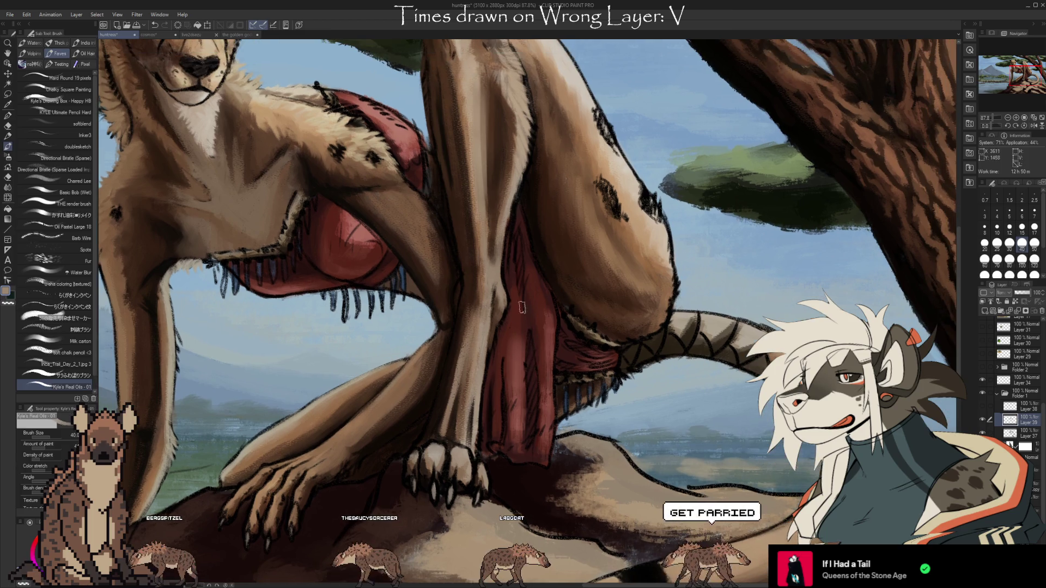
left_click_drag(506, 318, 478, 356)
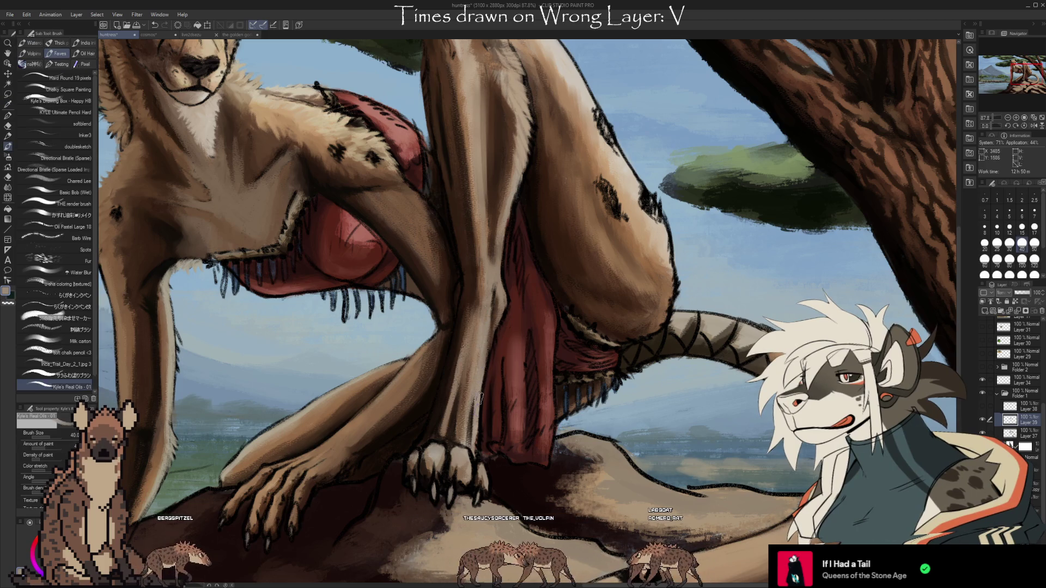
- Pan to the raised leg and eyedrop the tan fur colour from the knee
left_click_drag(714, 267, 688, 325)
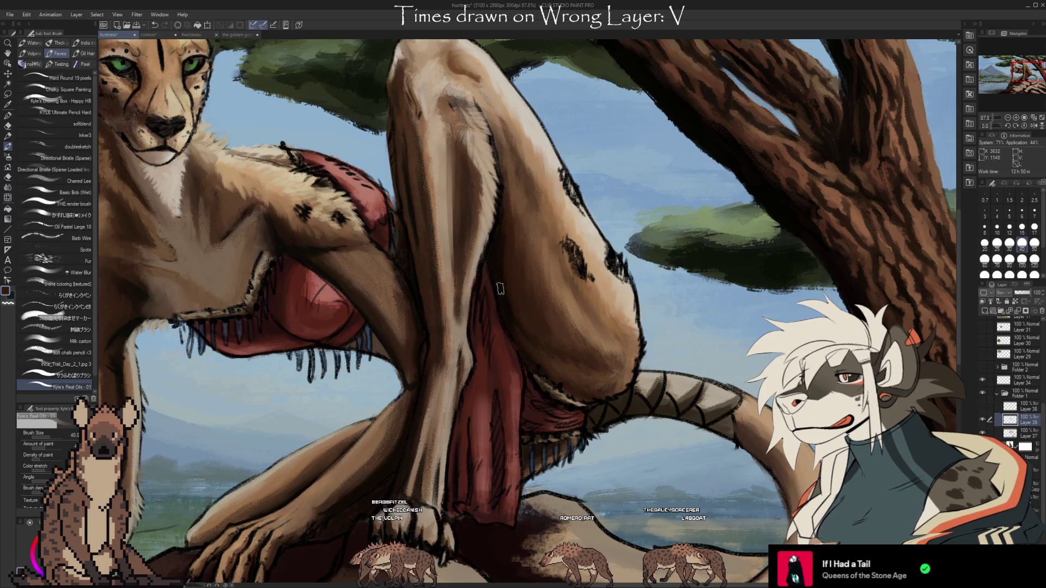
key("i")
key("b")
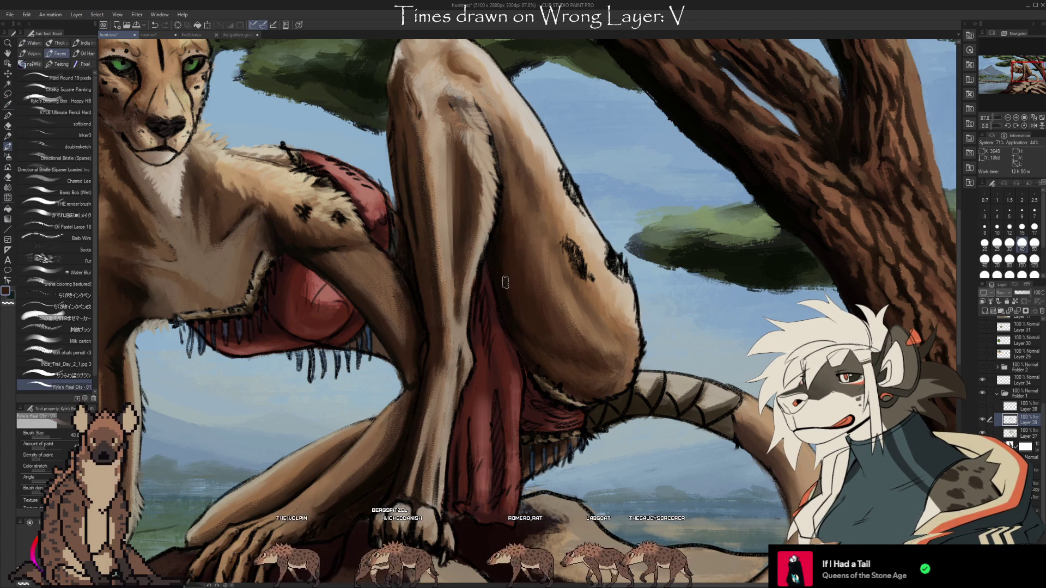
left_click_drag(501, 239, 485, 323)
key("i")
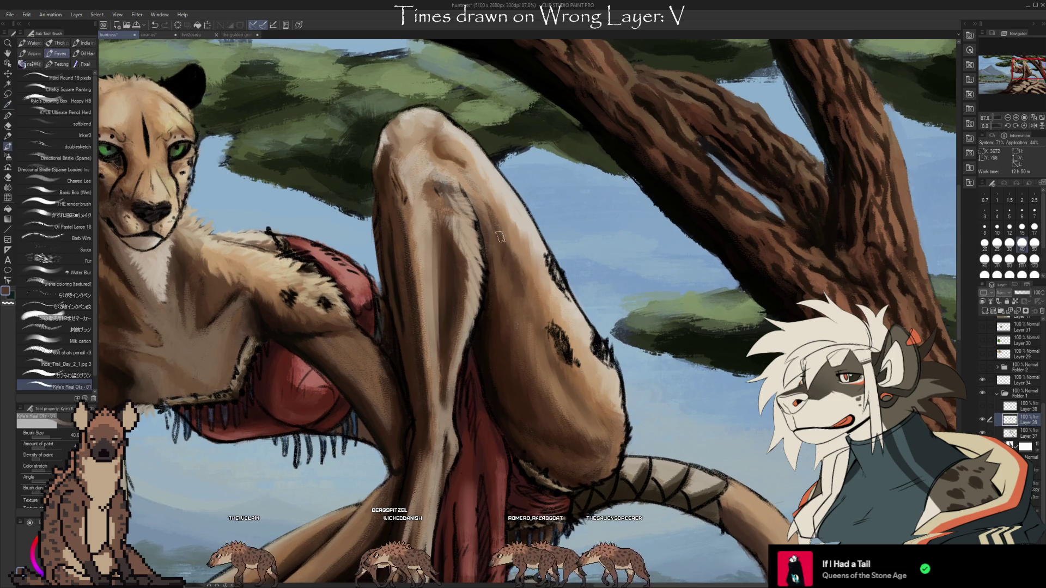
left_click_drag(412, 204, 497, 217)
left_click(497, 216)
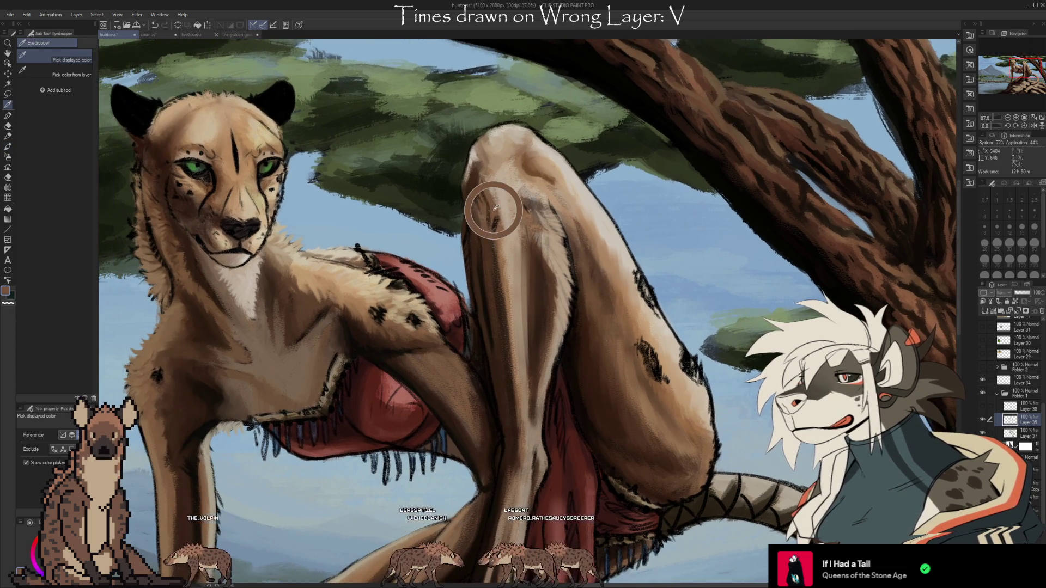
- Return to the brush, then toggle Layer 39 and Layer 37 visibility to compare chest and shoulder shading
key("b")
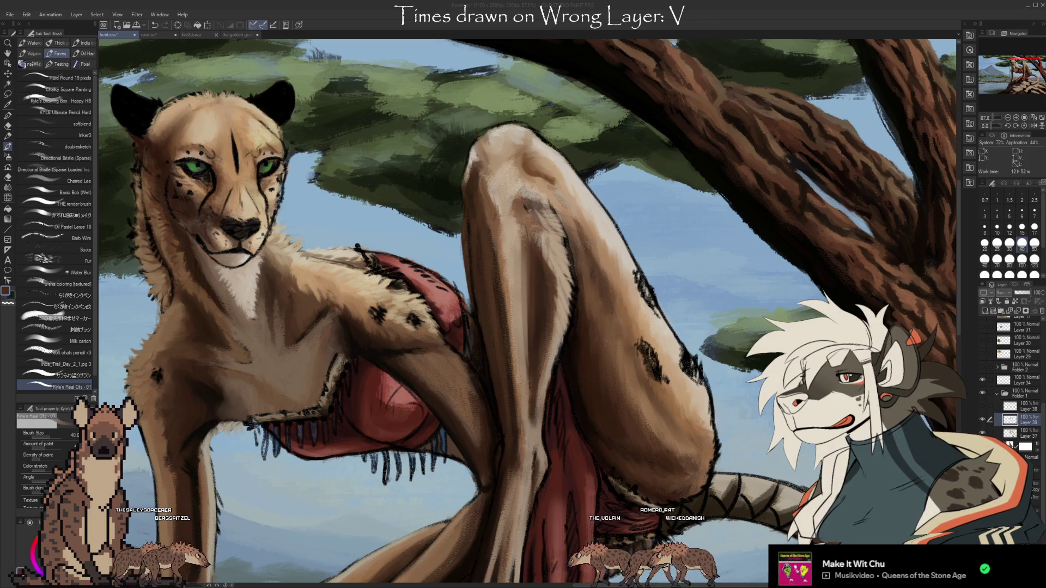
left_click(982, 420)
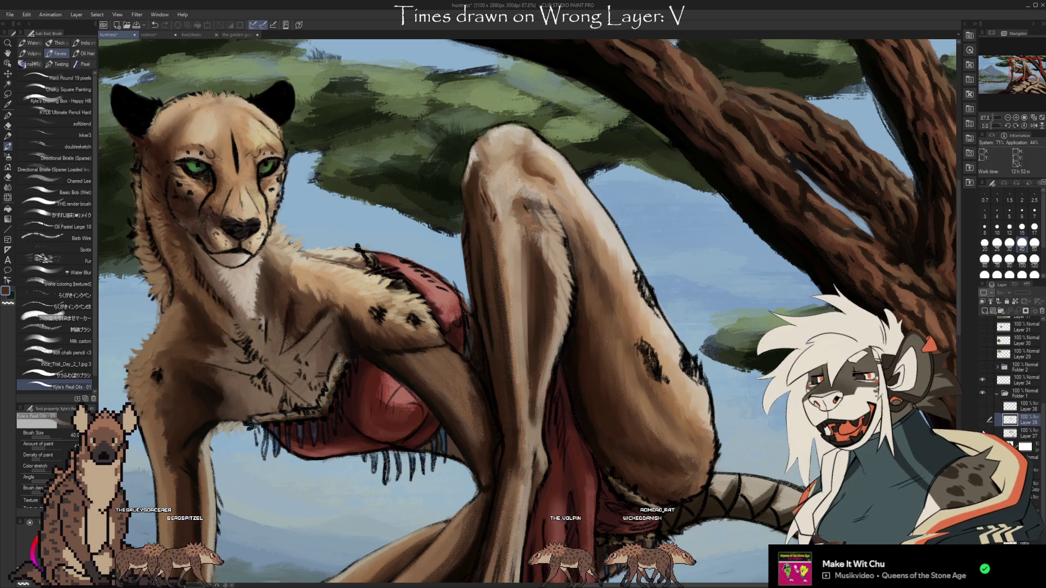
left_click(984, 432)
left_click(981, 421)
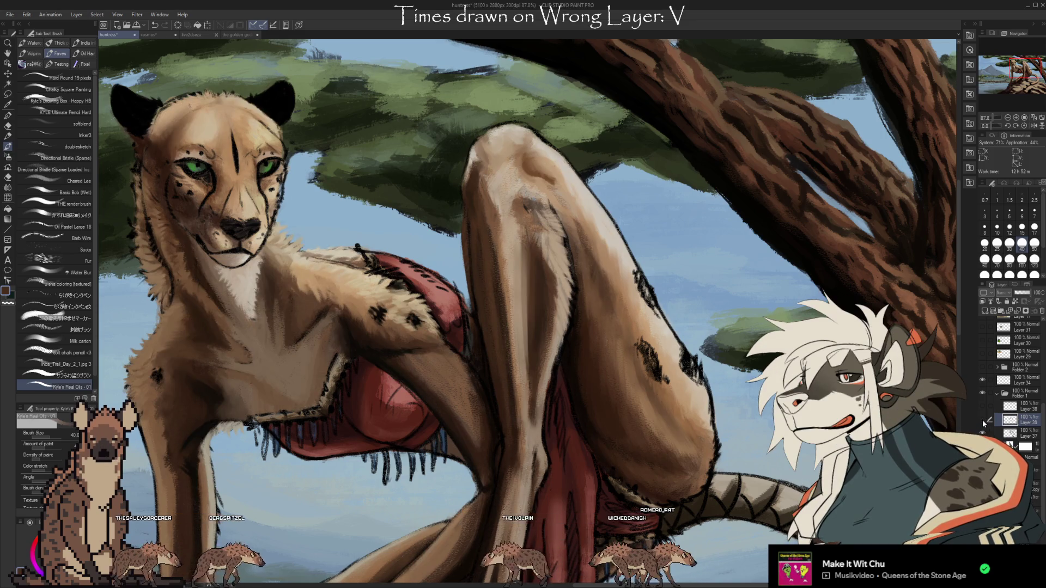
left_click(982, 420)
left_click(980, 431)
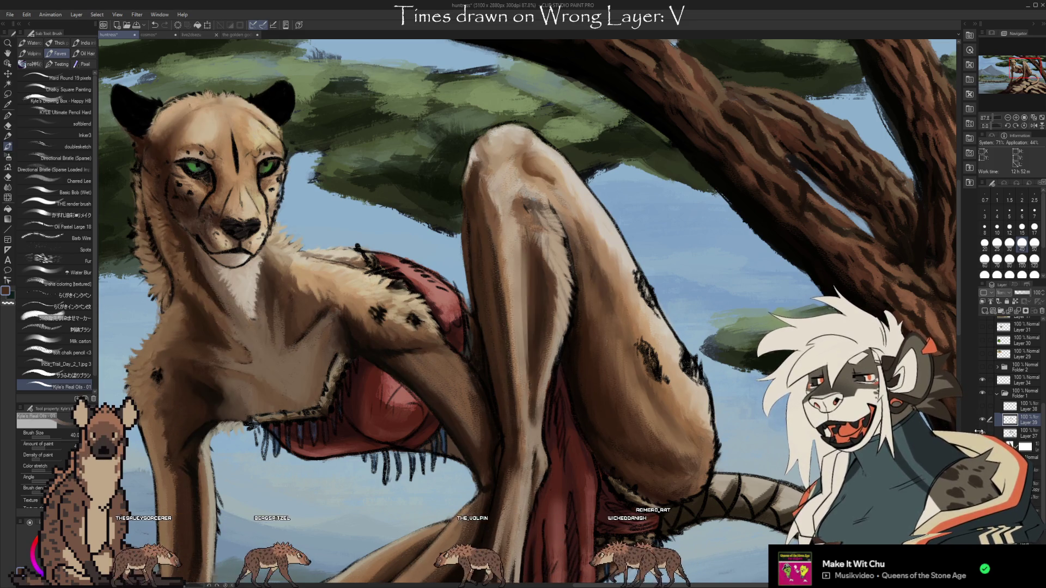
left_click(979, 432)
left_click(980, 432)
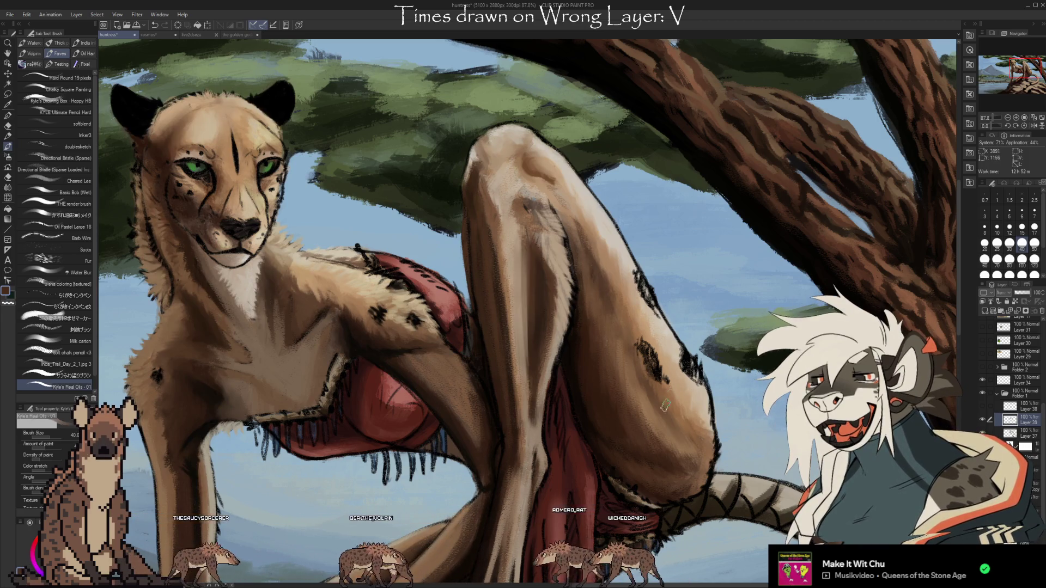
scroll(571, 366, "up", 2)
- Zoom and pan around the cheetah, from the leg up to the face
scroll(571, 366, "up", 2)
left_click_drag(613, 173, 707, 366)
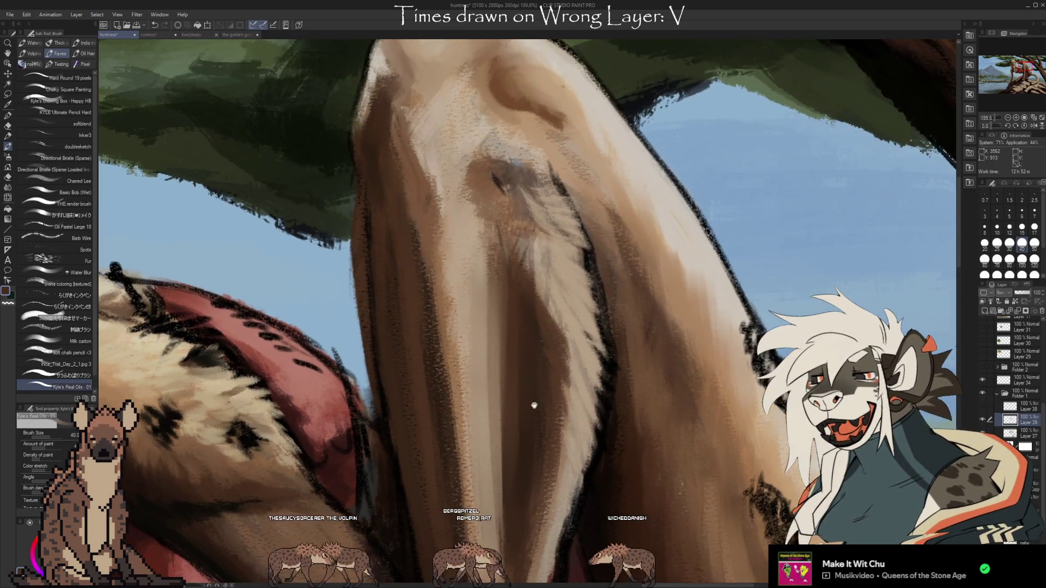
left_click_drag(540, 406, 684, 407)
scroll(684, 407, "down", 1)
scroll(675, 387, "down", 1)
scroll(668, 365, "down", 1)
scroll(651, 325, "down", 1)
left_click_drag(650, 325, 548, 294)
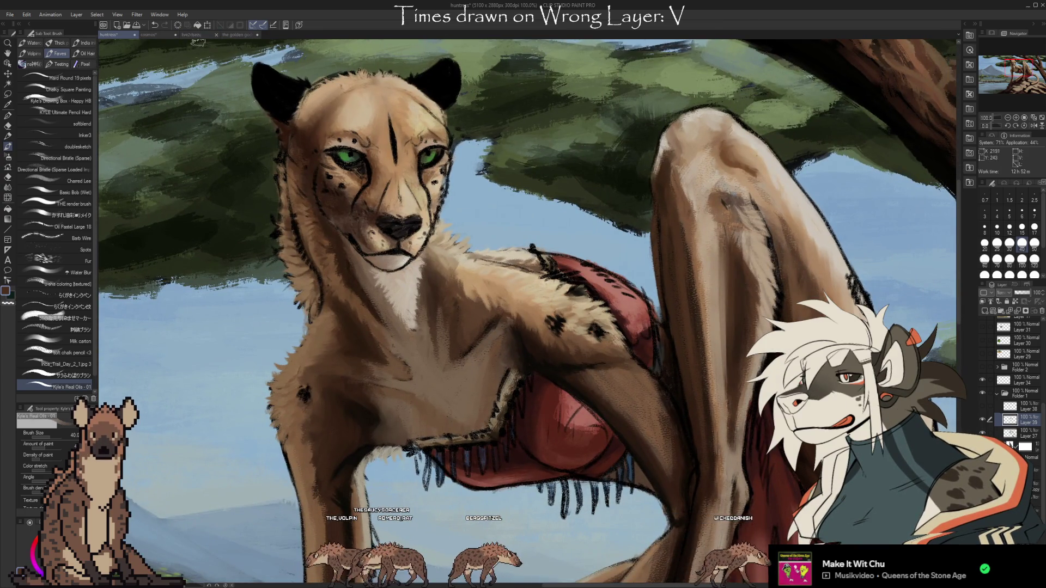
- Switch to the 'the golden godclean.png' document and zoom in
left_click(239, 35)
scroll(549, 510, "up", 1)
scroll(549, 510, "up", 2)
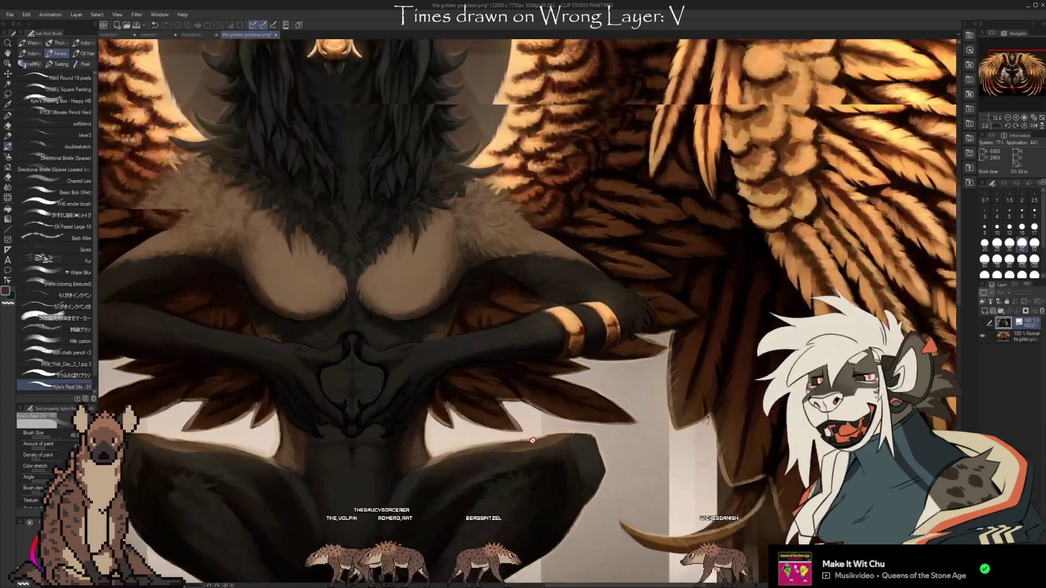
- Zoom in on the winged figure's dark leg and add a new empty test layer
scroll(549, 510, "up", 2)
scroll(549, 511, "up", 2)
scroll(483, 457, "up", 2)
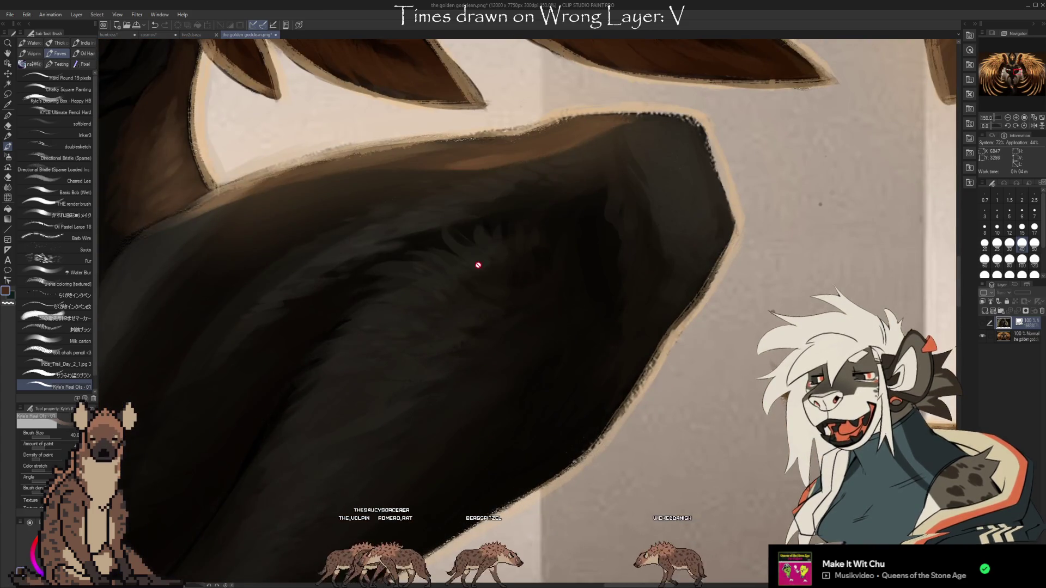
scroll(462, 288, "up", 1)
scroll(449, 280, "up", 1)
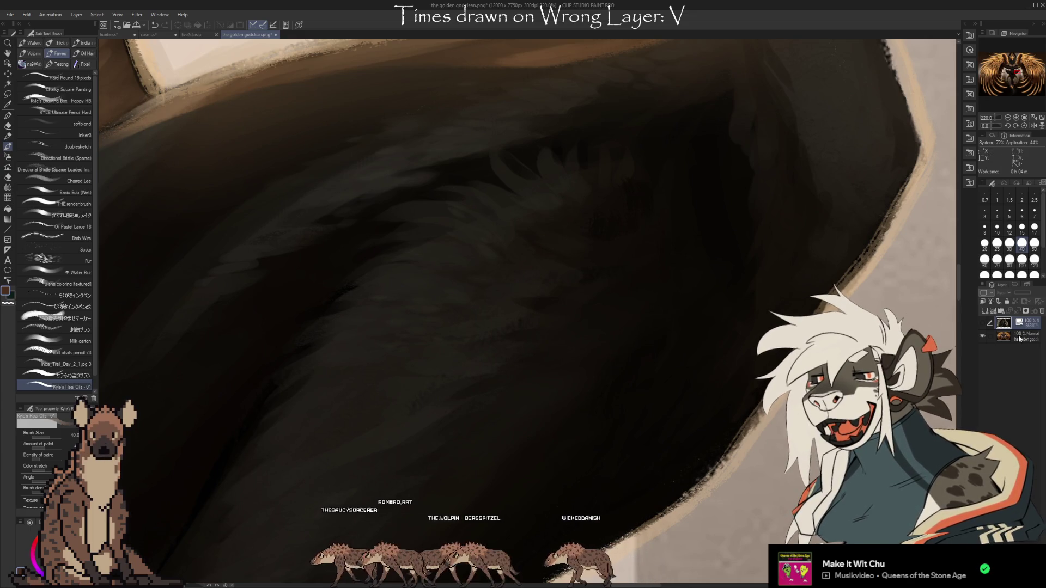
key("ctrl+shift+n")
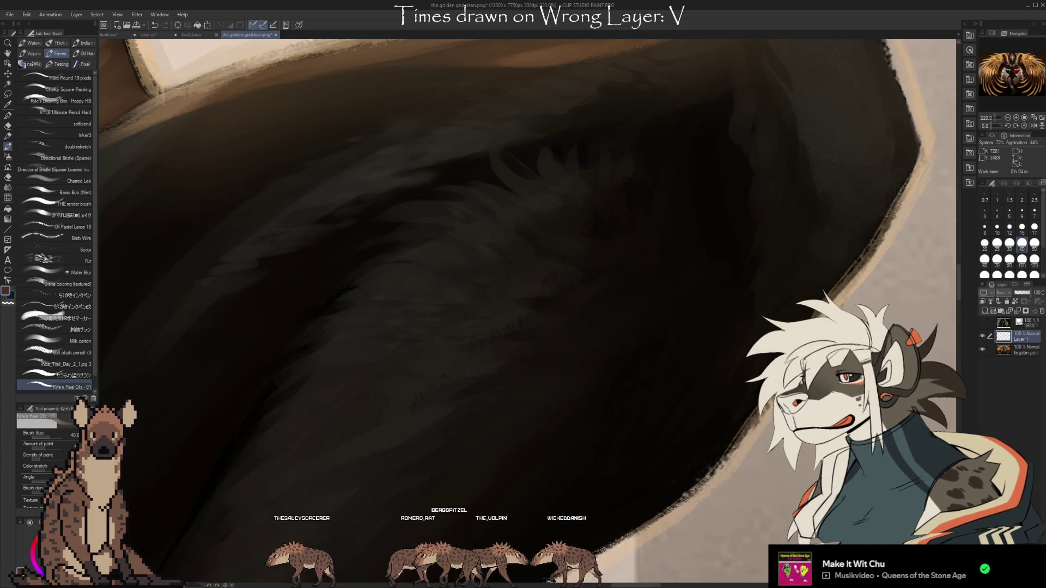
- Sample a colour from the canvas and brush a dark test stroke on the leg
key("i")
key("b")
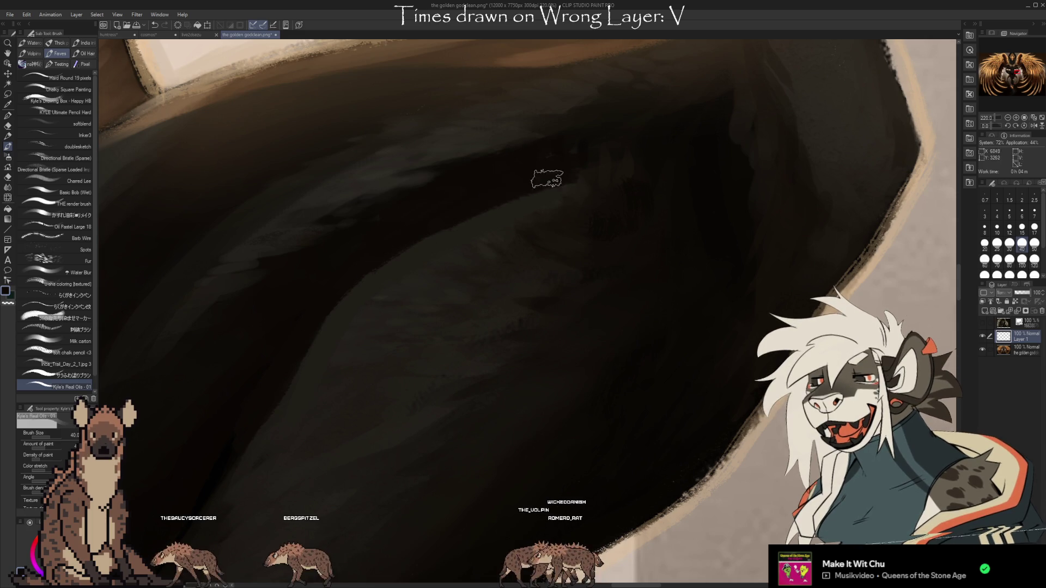
left_click_drag(490, 164, 555, 200)
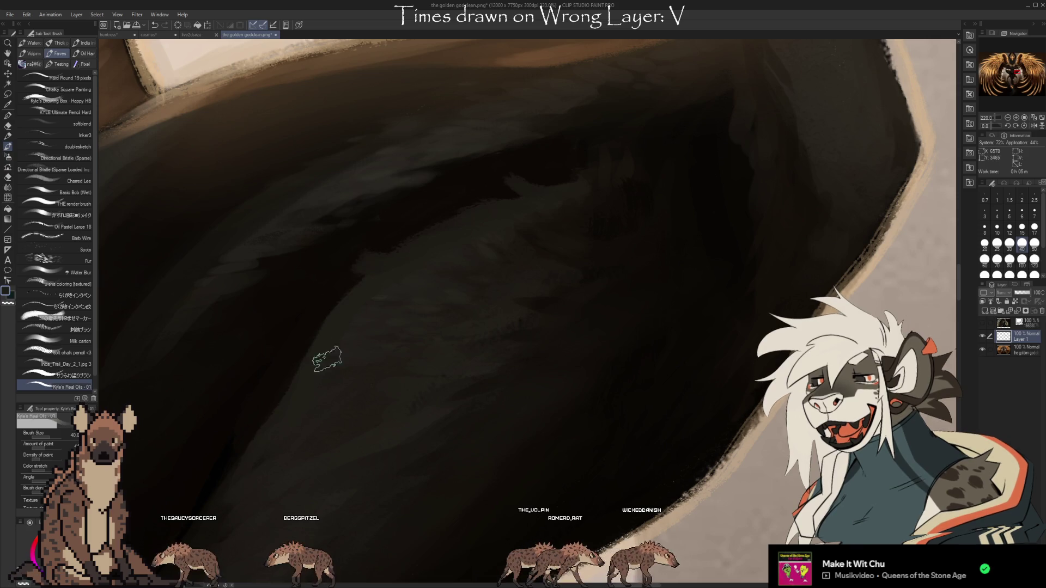
- Delete the test layer and go back to the huntress cheetah painting
scroll(642, 268, "down", 3)
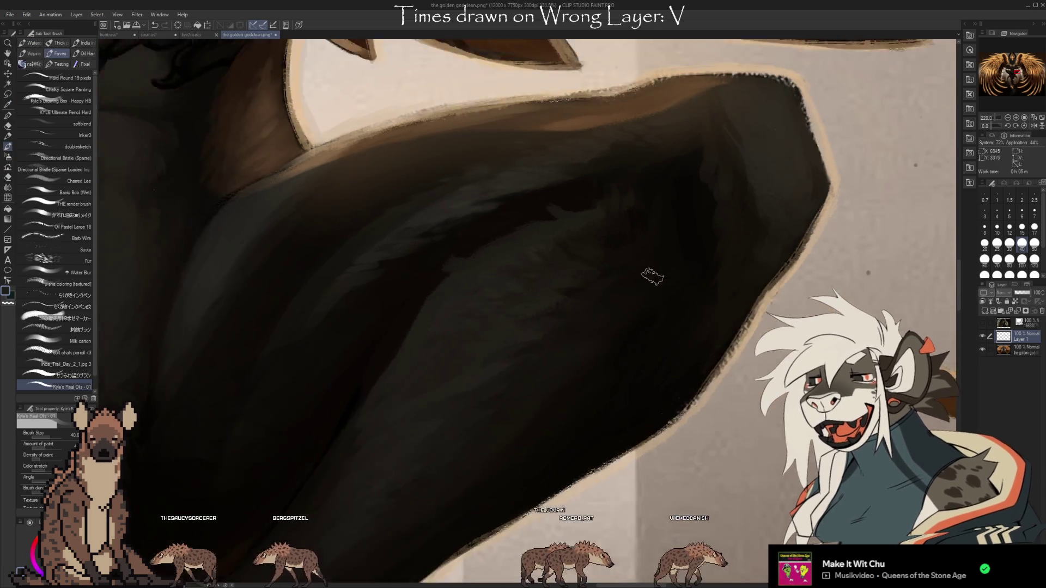
scroll(659, 334, "down", 2)
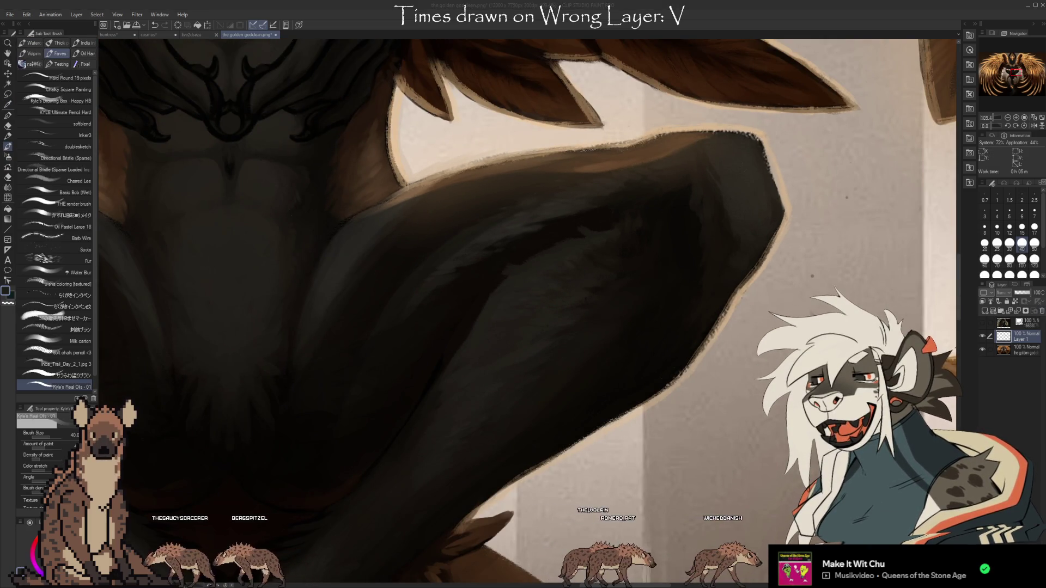
key("ctrl+e")
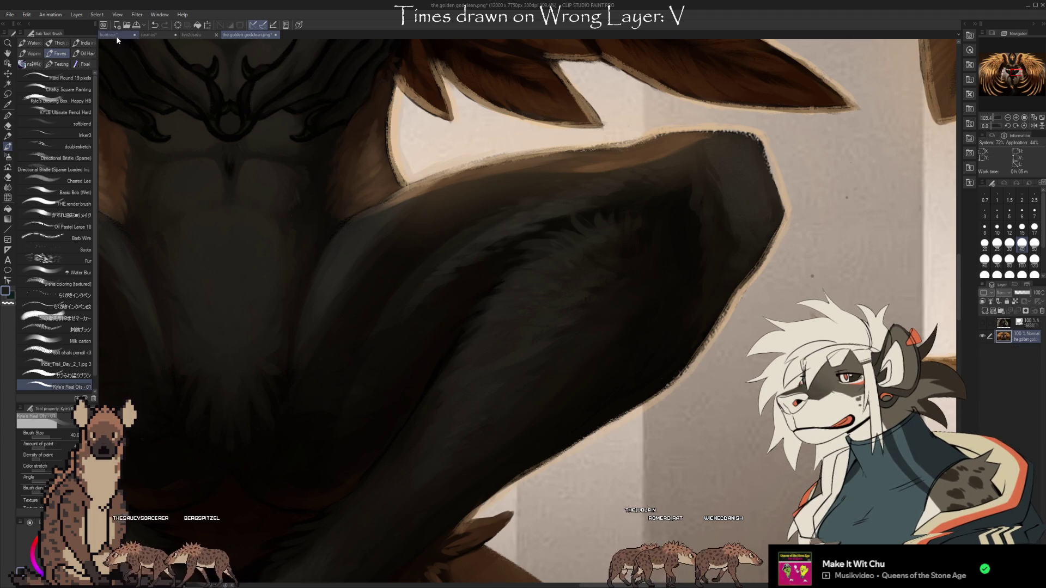
left_click(114, 35)
- Sample browns from the chest and raised leg, and paint over the light patch below the knee
scroll(654, 436, "up", 5)
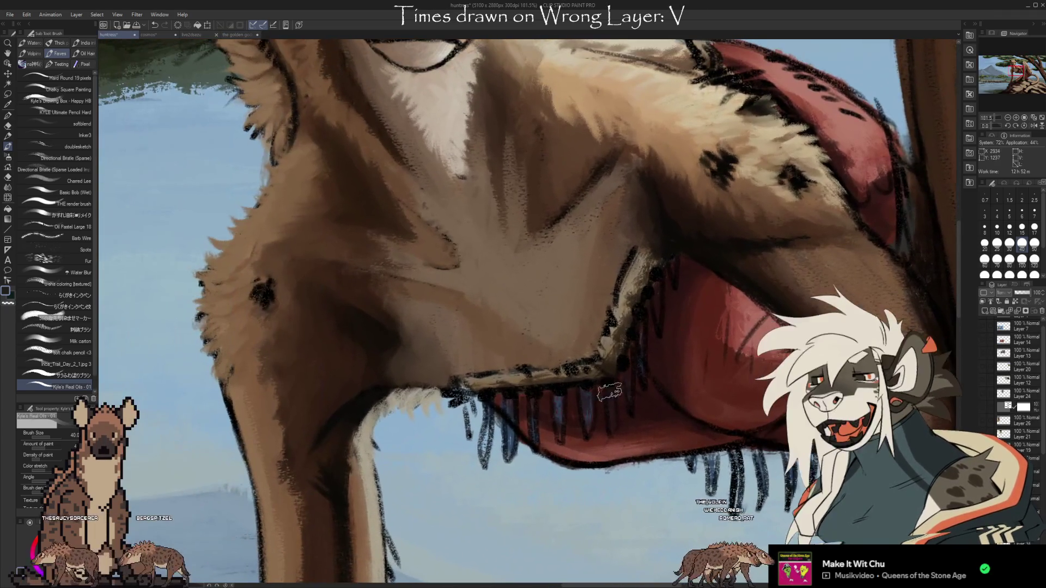
left_click(549, 299, "alt")
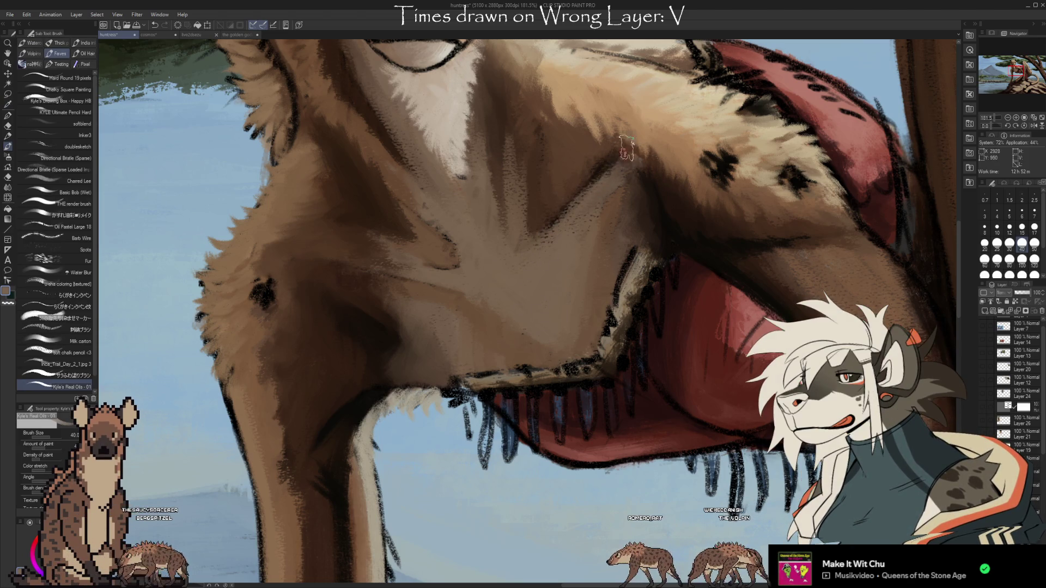
mouse_move(763, 425)
left_mouse_down()
mouse_move(513, 387)
mouse_move(695, 425)
left_mouse_up()
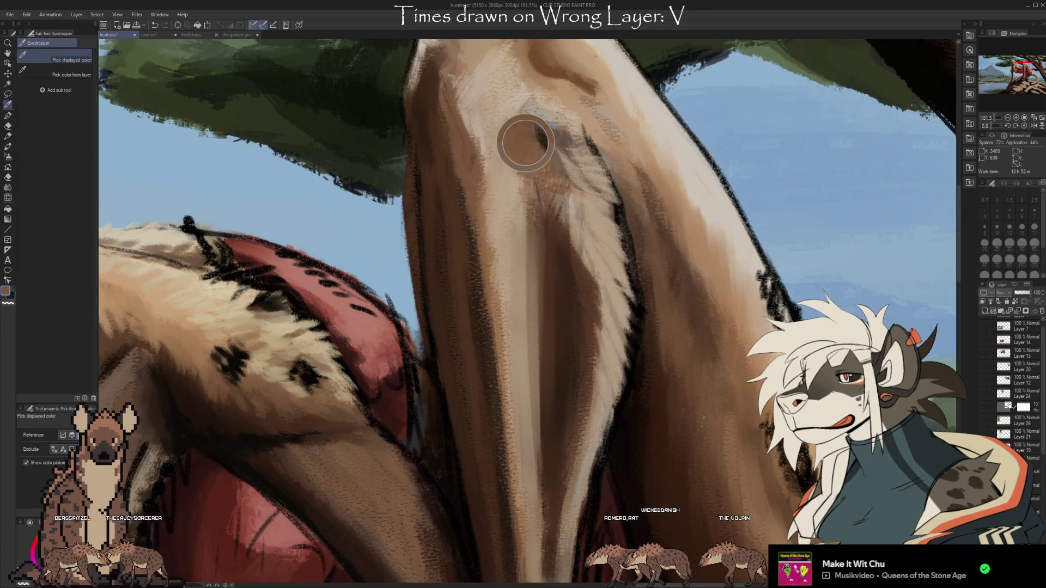
left_click(563, 272, "alt")
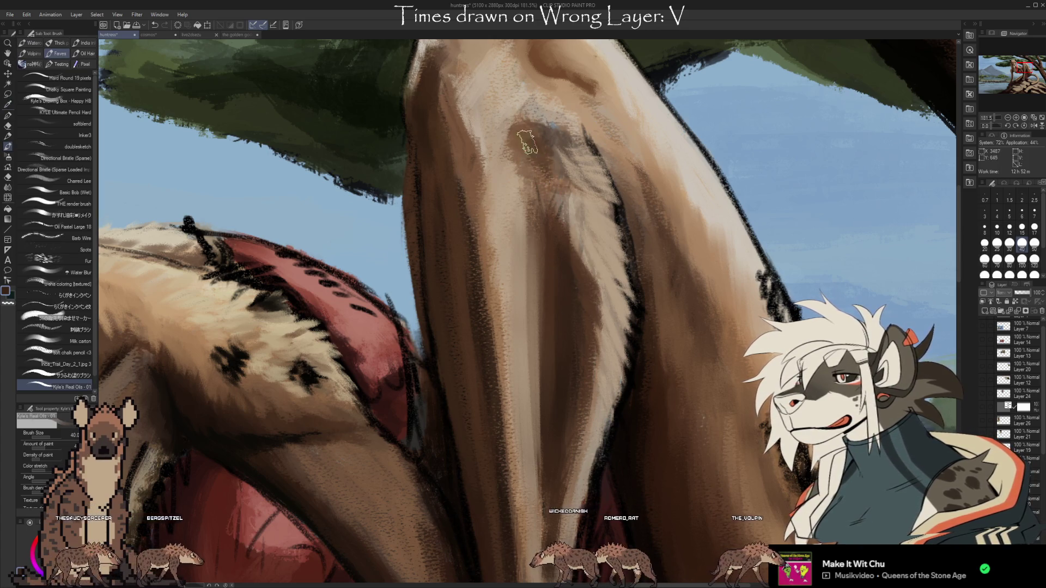
left_click_drag(539, 139, 521, 133)
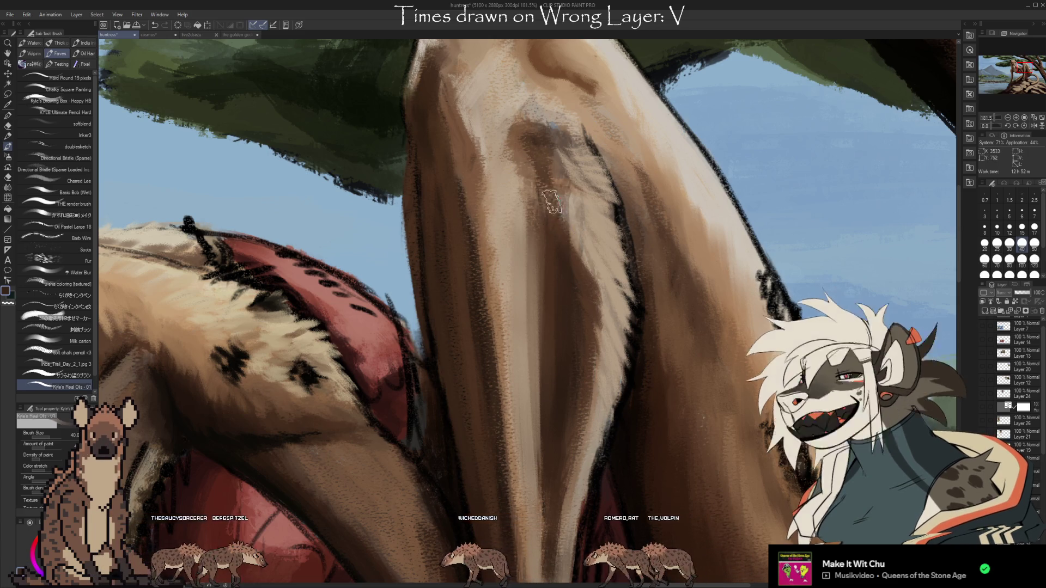
left_click(545, 254, "alt")
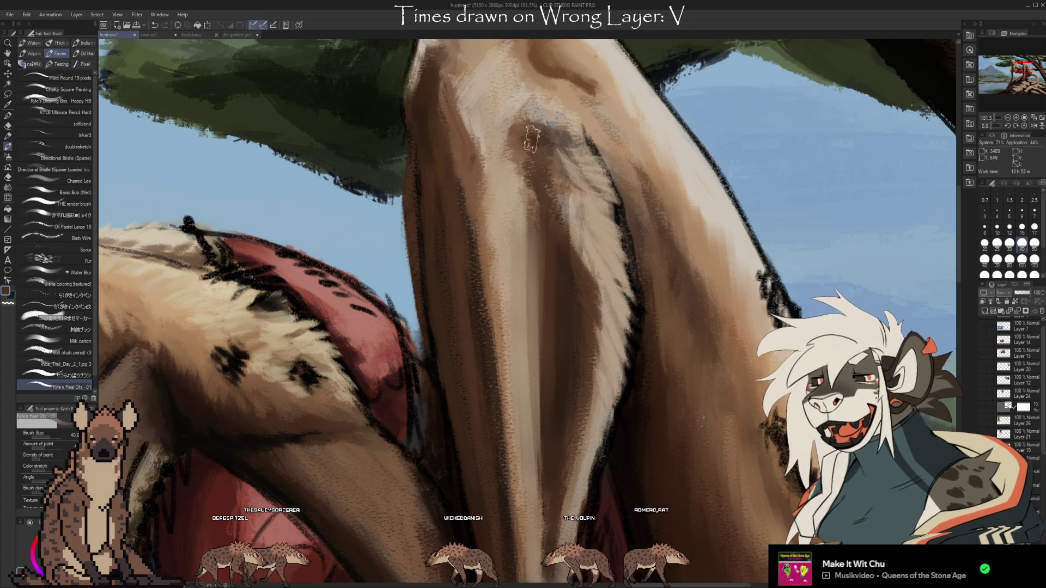
left_click(531, 191, "alt")
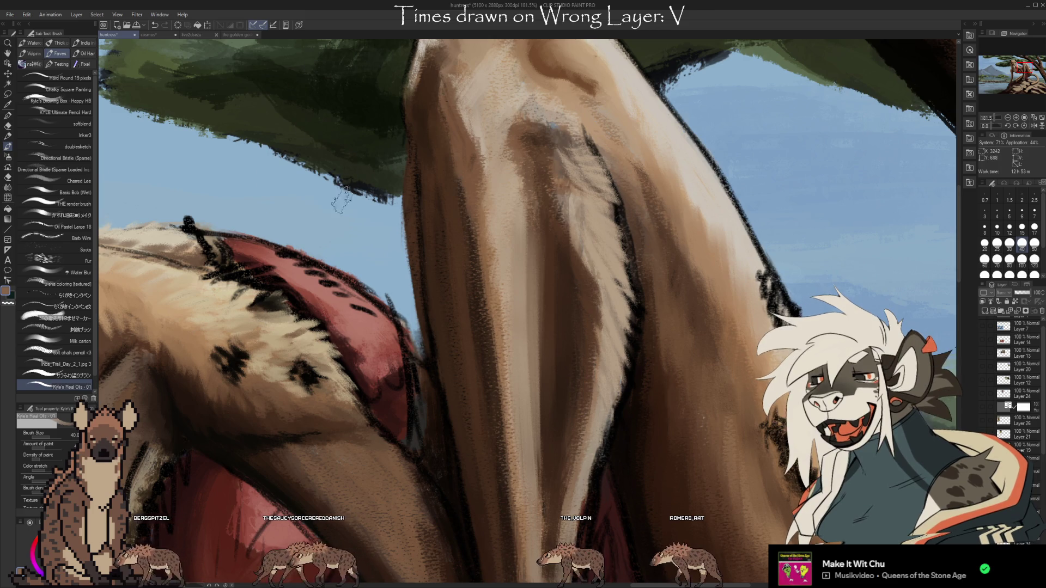
mouse_move(768, 475)
left_mouse_down()
mouse_move(730, 439)
mouse_move(698, 438)
left_mouse_up()
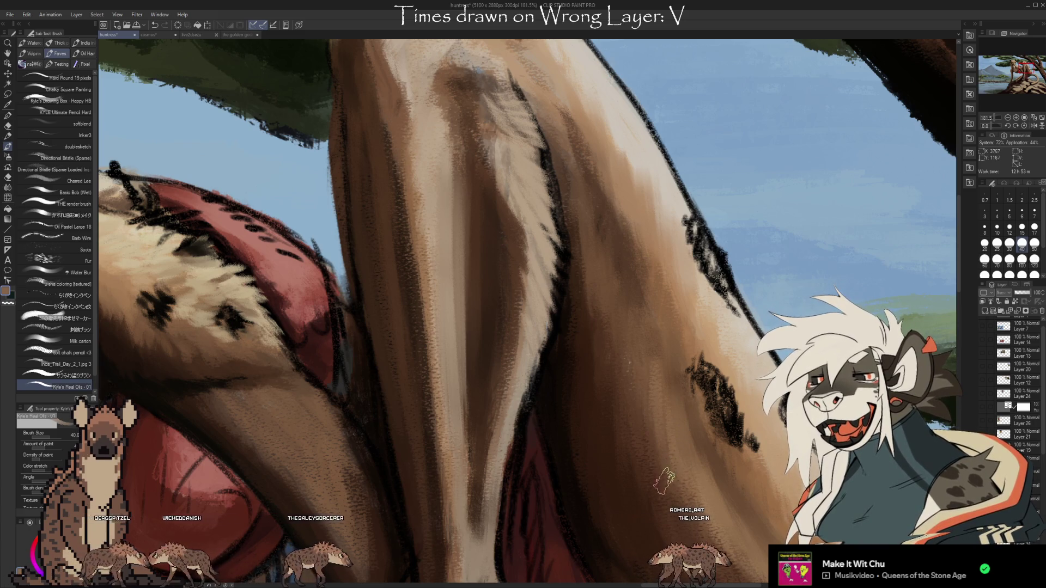
scroll(719, 422, "down", 3)
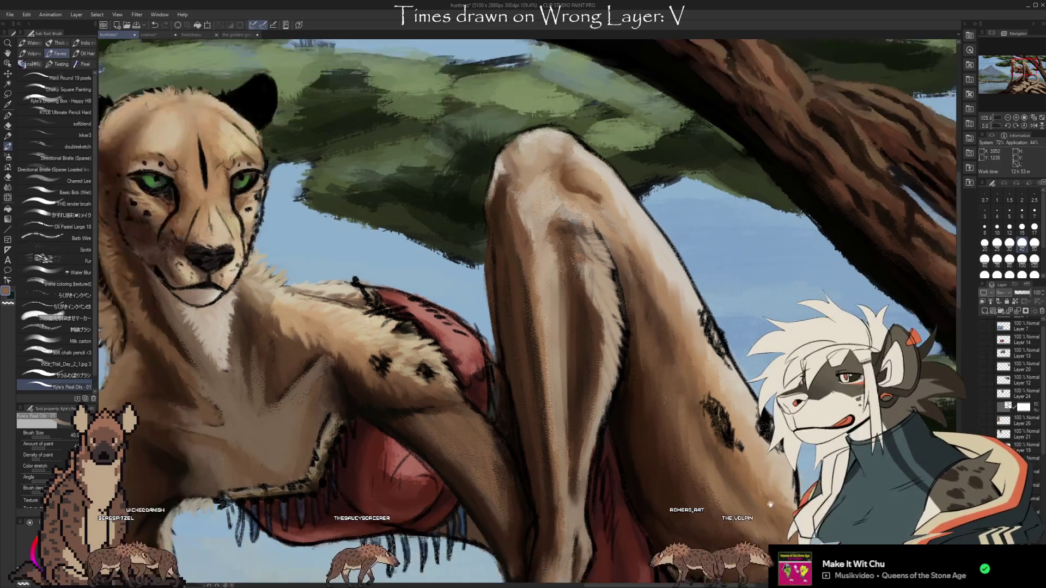
- Pick a leg colour with the Eyedropper, then switch to the Kneaded eraser for soft blending
key("i")
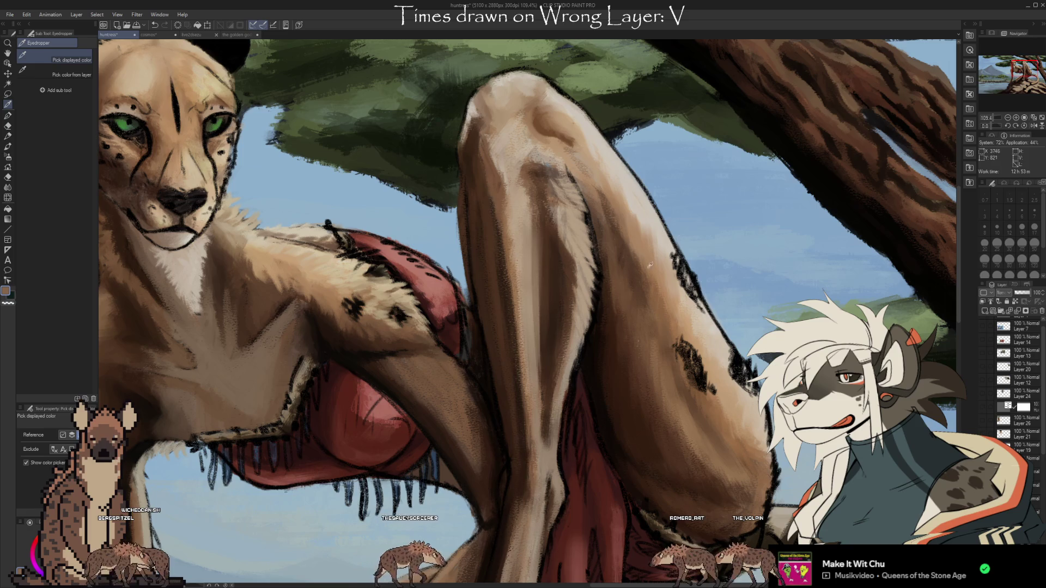
left_click_drag(648, 425, 659, 408)
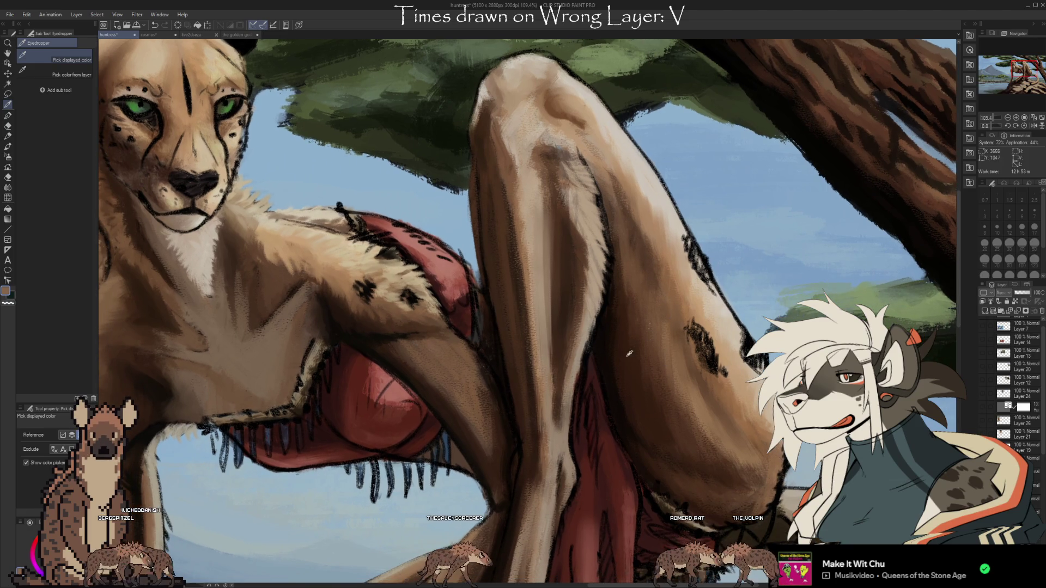
left_click_drag(1044, 465, 1044, 517)
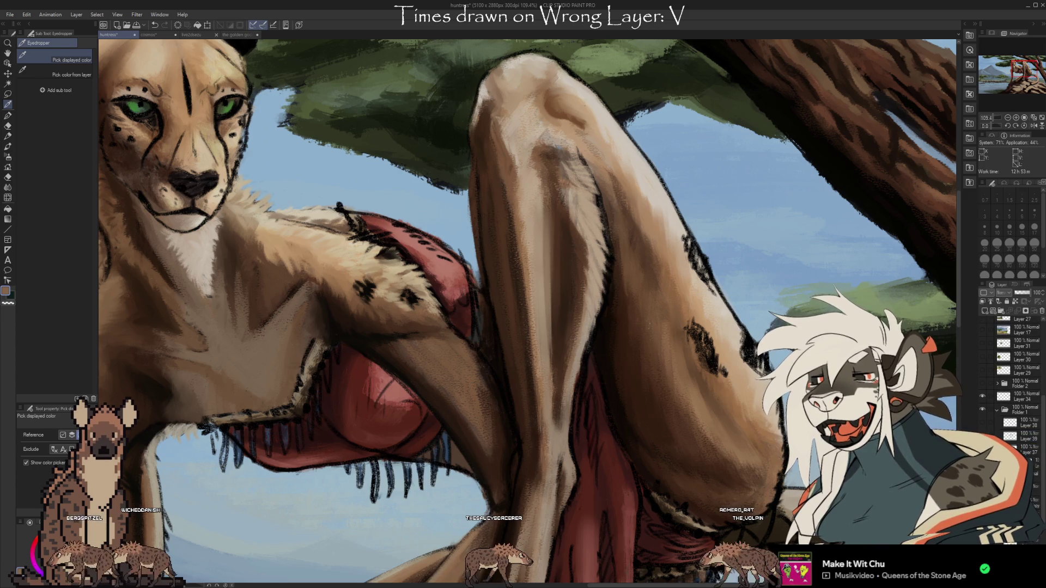
key("e")
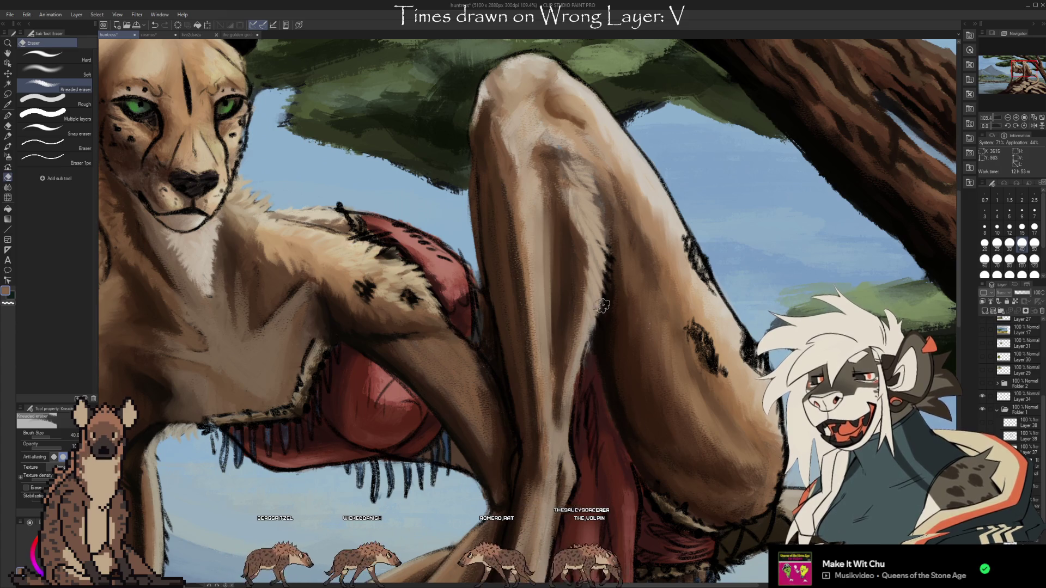
scroll(584, 357, "up", 2)
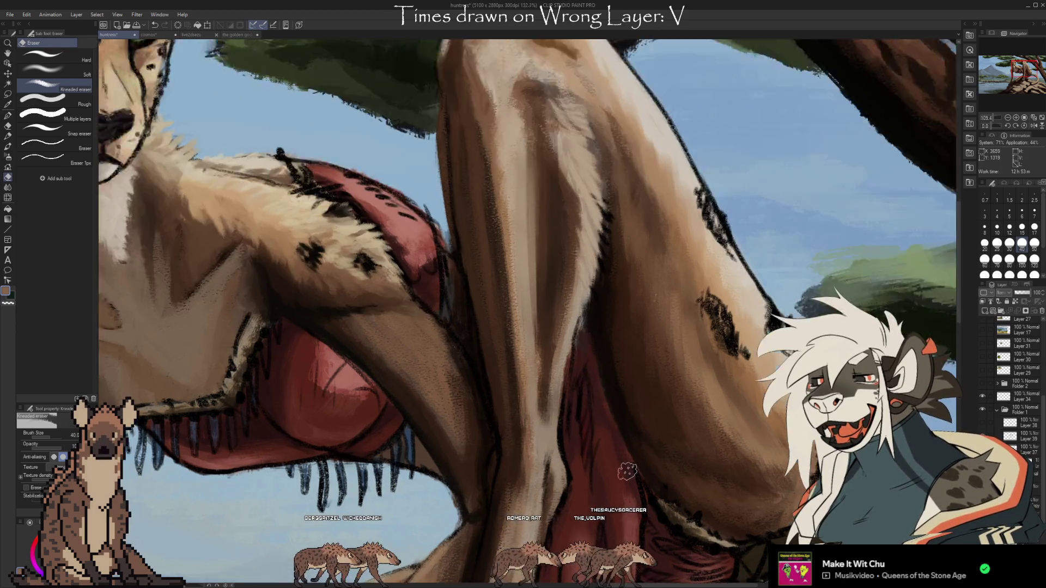
scroll(620, 437, "up", 2)
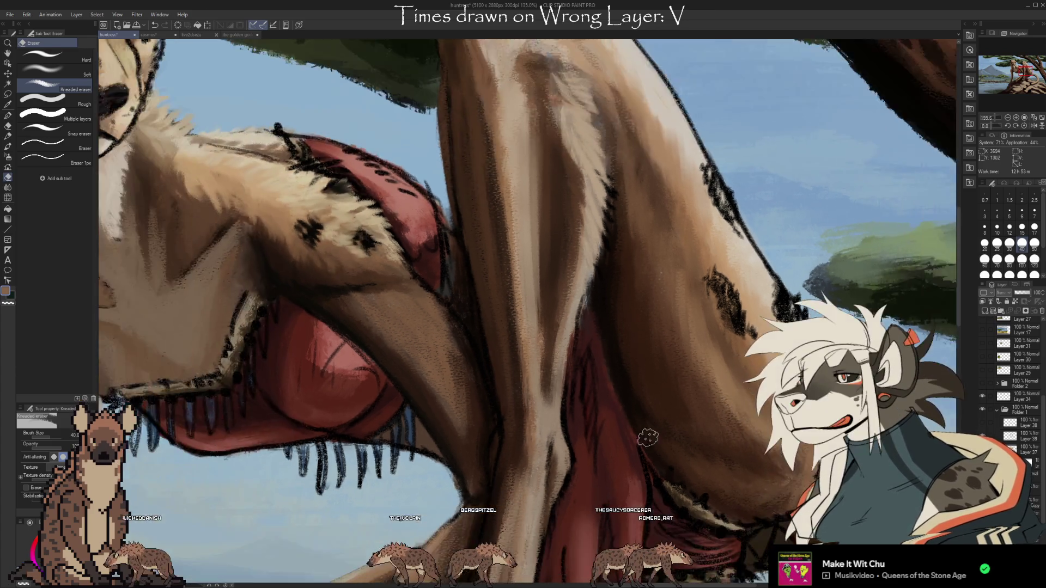
scroll(626, 419, "down", 2)
scroll(604, 403, "up", 2)
scroll(627, 398, "down", 1)
scroll(676, 383, "up", 1)
scroll(676, 383, "down", 1)
scroll(604, 437, "up", 1)
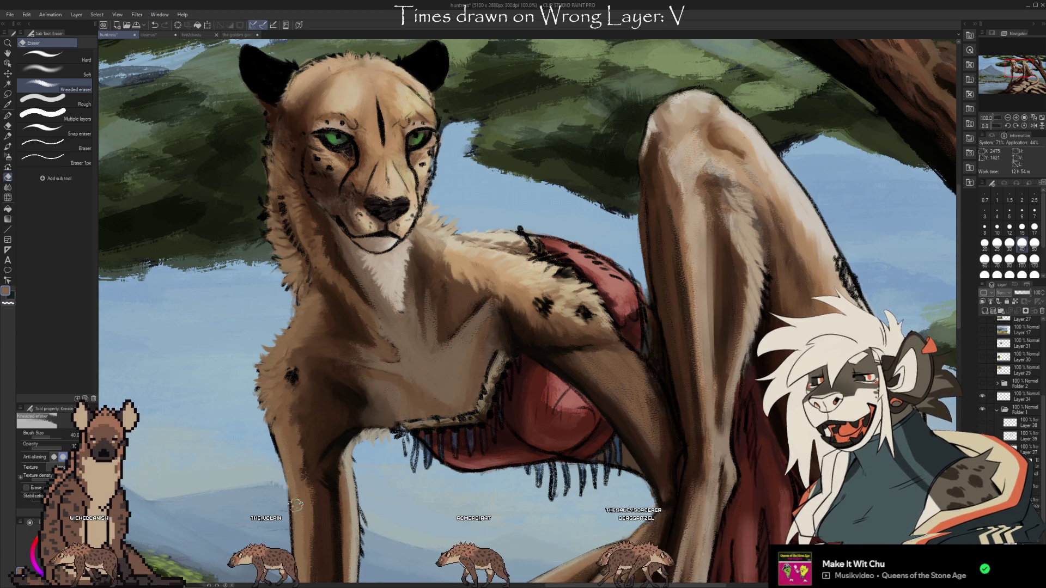
scroll(327, 349, "down", 5)
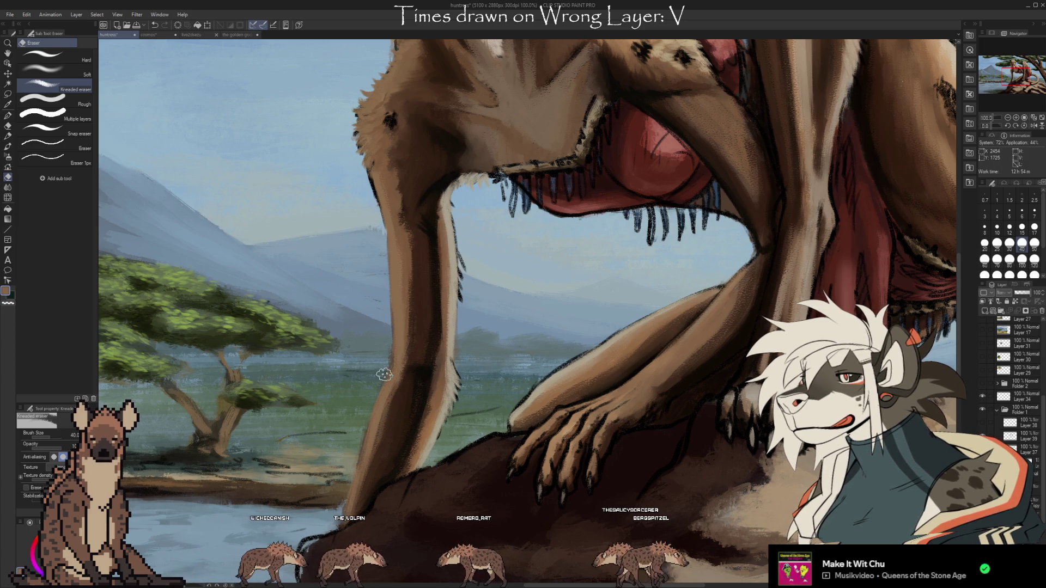
left_click_drag(527, 388, 449, 380)
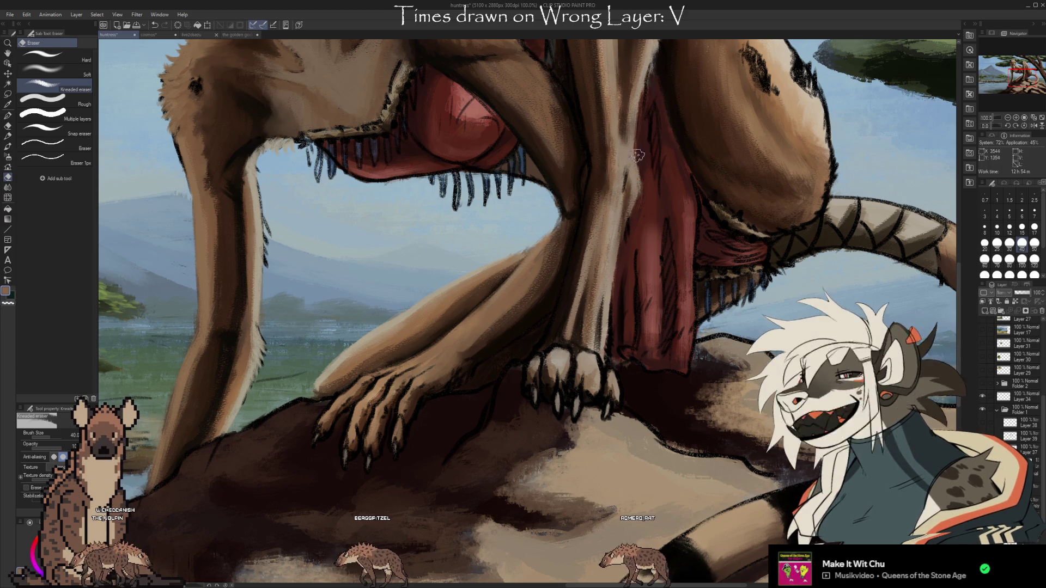
scroll(550, 213, "up", 3)
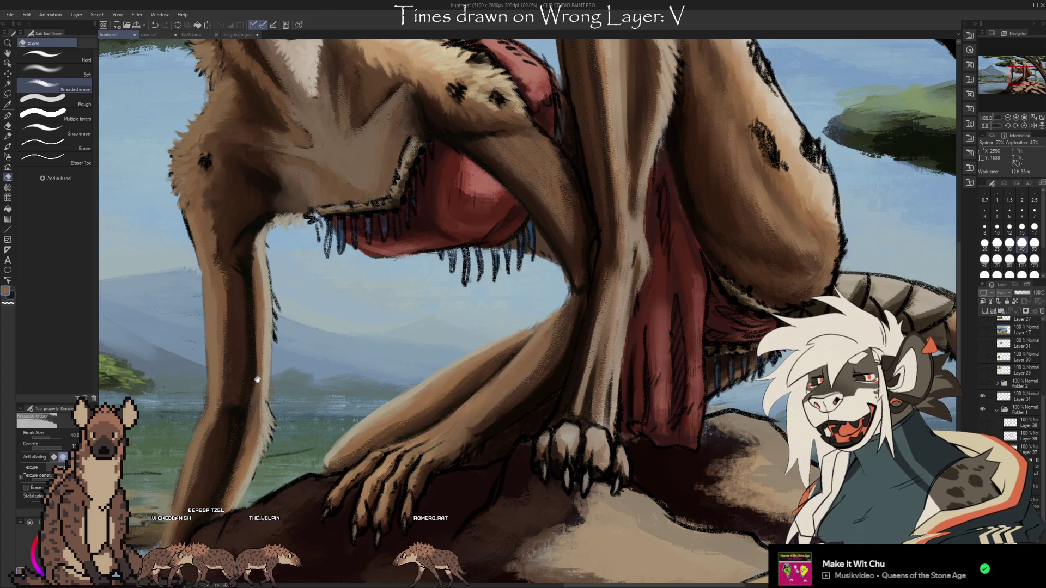
scroll(257, 380, "right", 5)
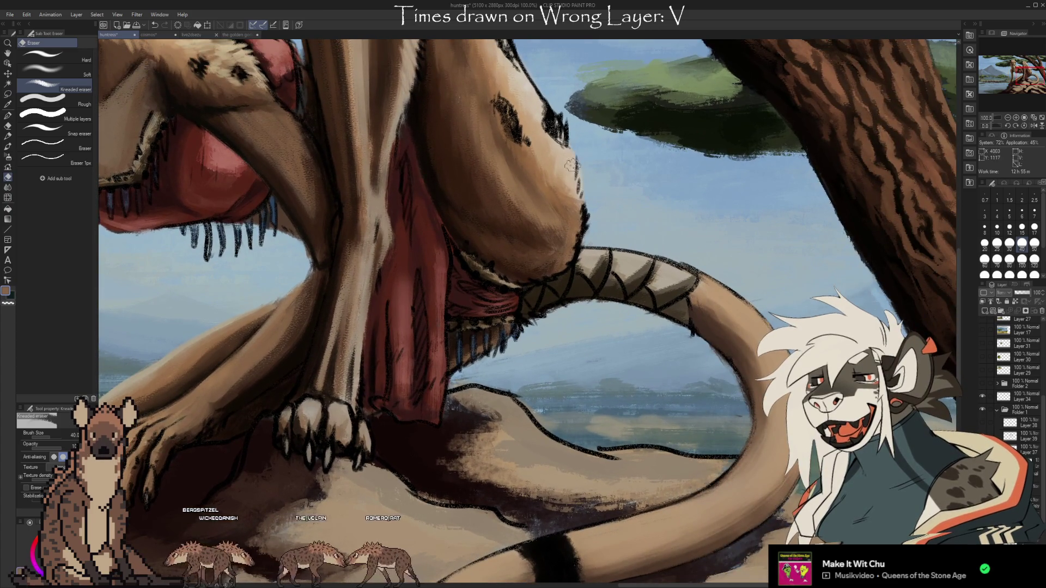
left_click_drag(541, 83, 581, 271)
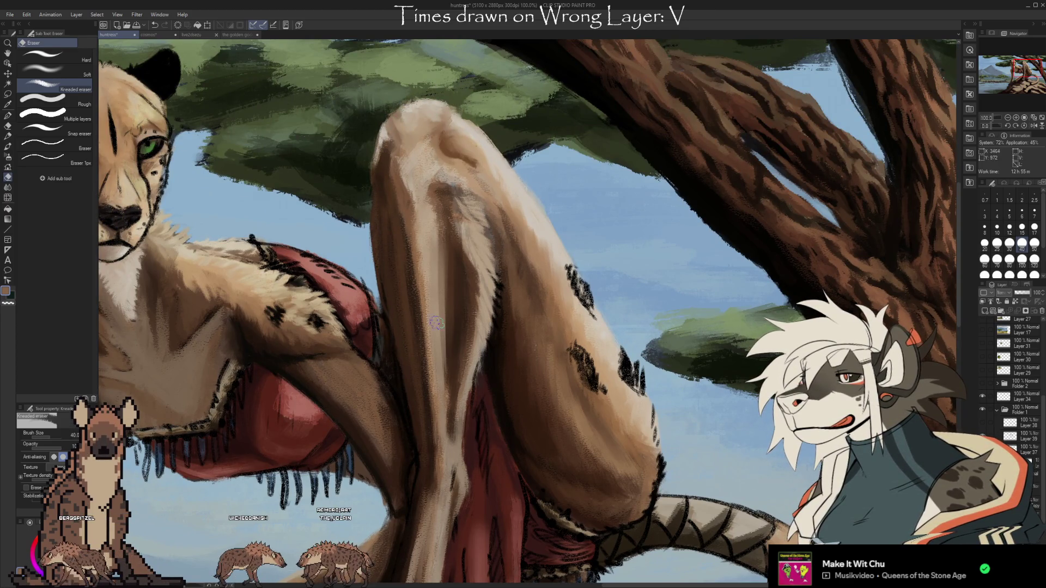
left_click_drag(618, 275, 623, 278)
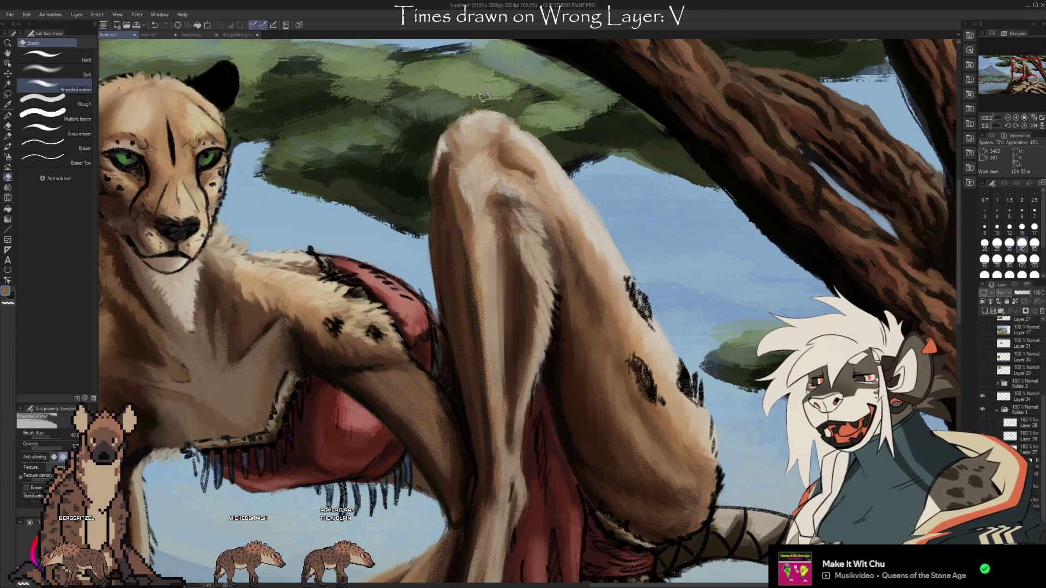
left_click_drag(481, 94, 653, 363)
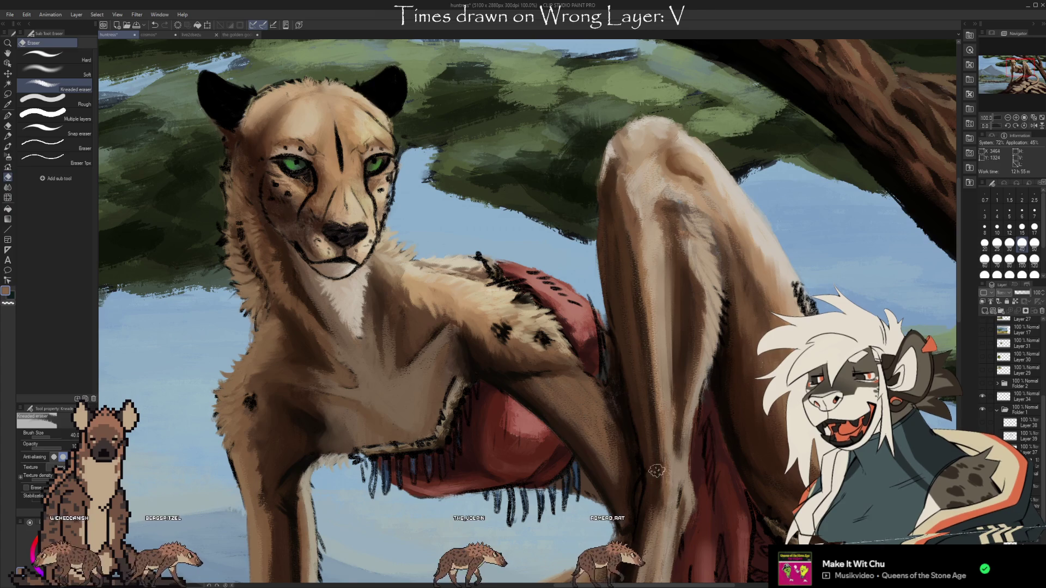
left_click_drag(436, 332, 561, 386)
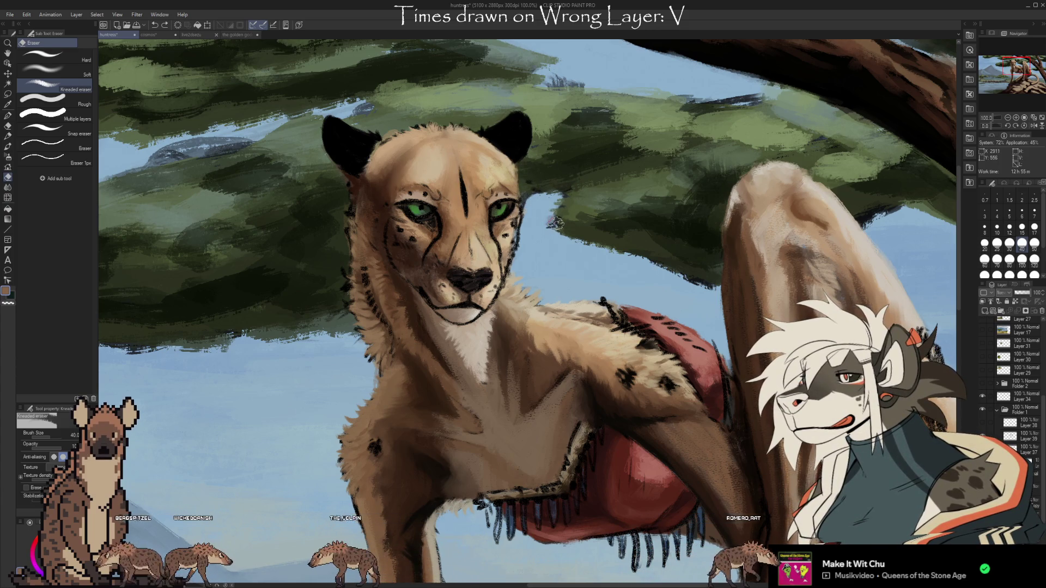
left_click_drag(763, 458, 581, 263)
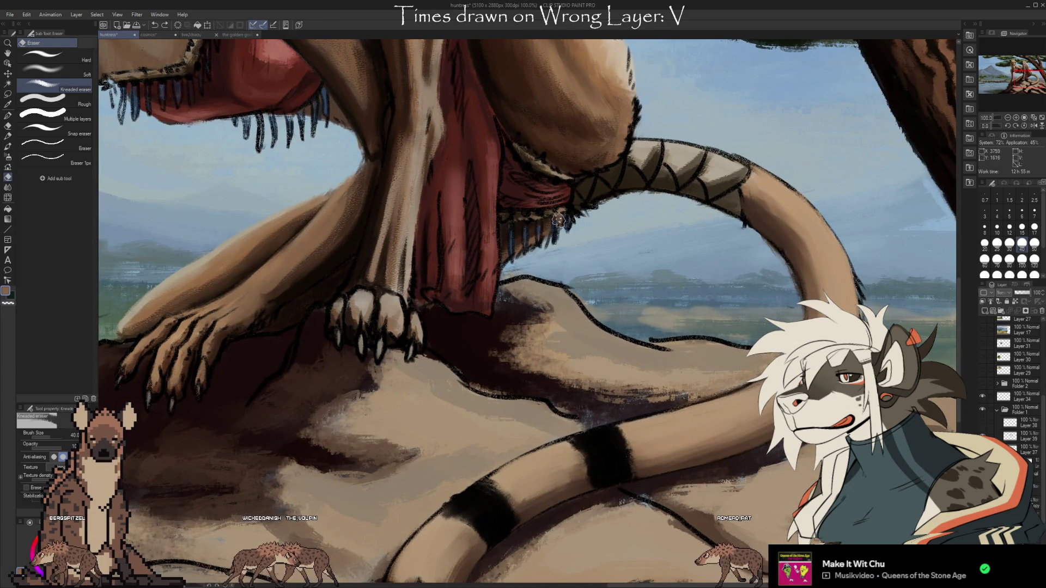
left_click_drag(528, 382, 599, 366)
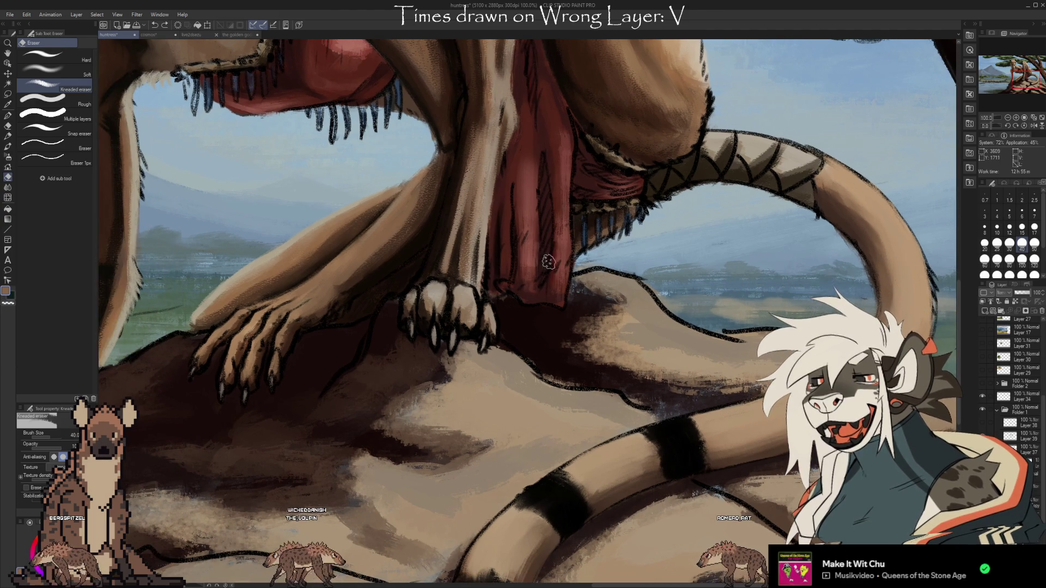
left_click_drag(254, 371, 369, 380)
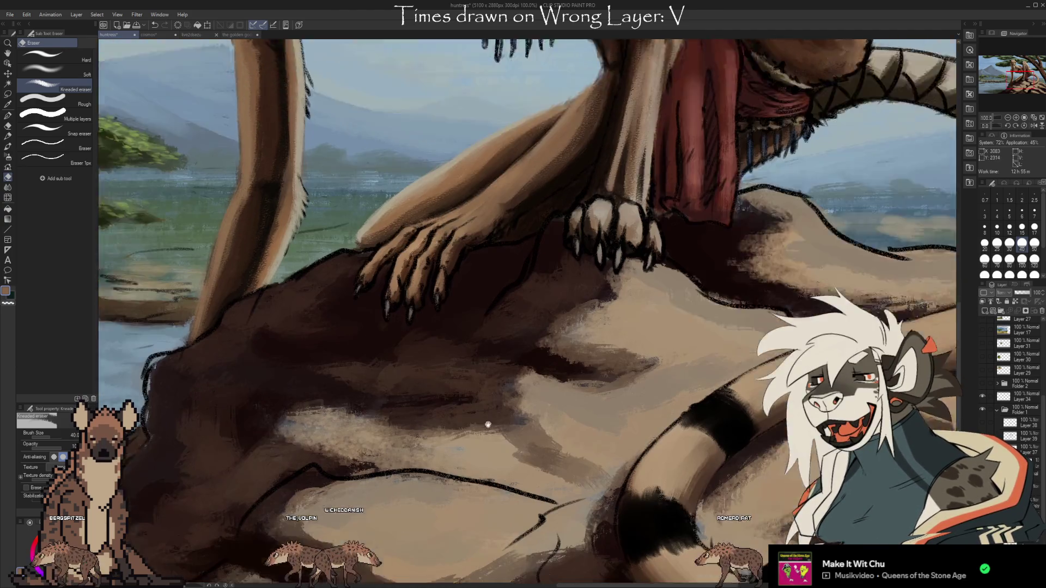
left_click_drag(485, 425, 545, 418)
scroll(546, 419, "down", 2)
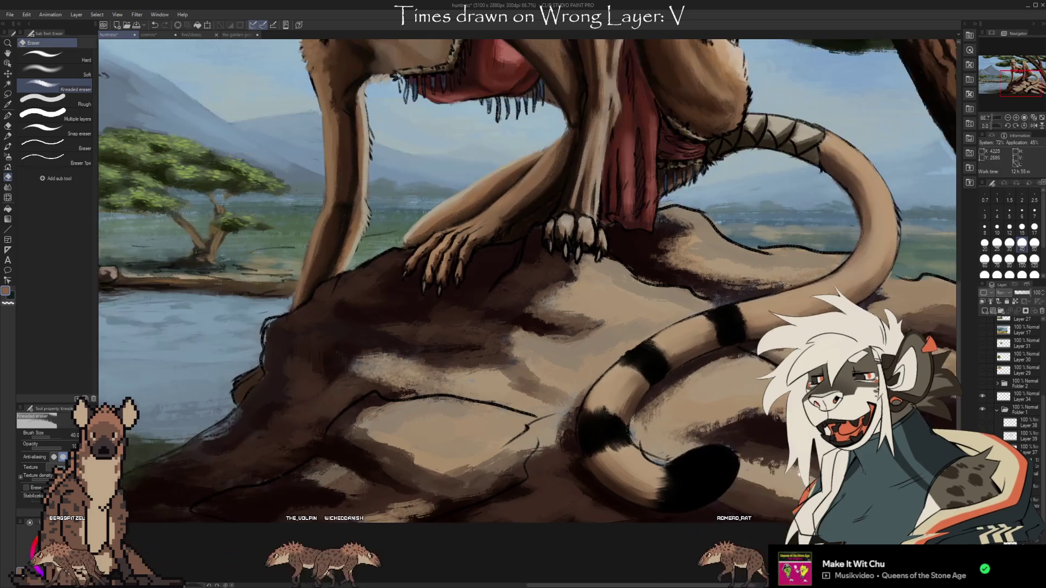
scroll(494, 452, "up", 1)
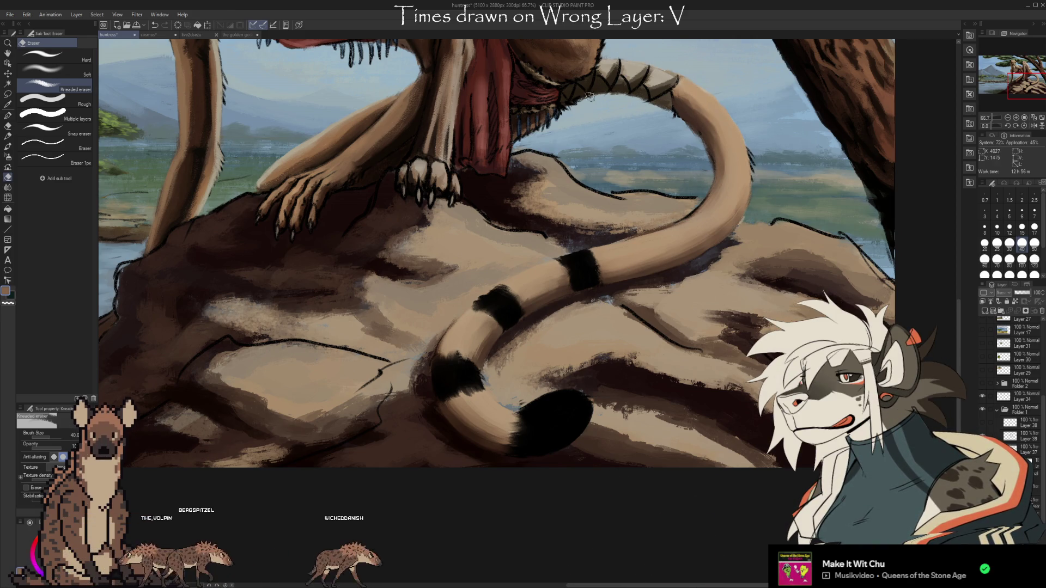
left_click_drag(762, 216, 661, 369)
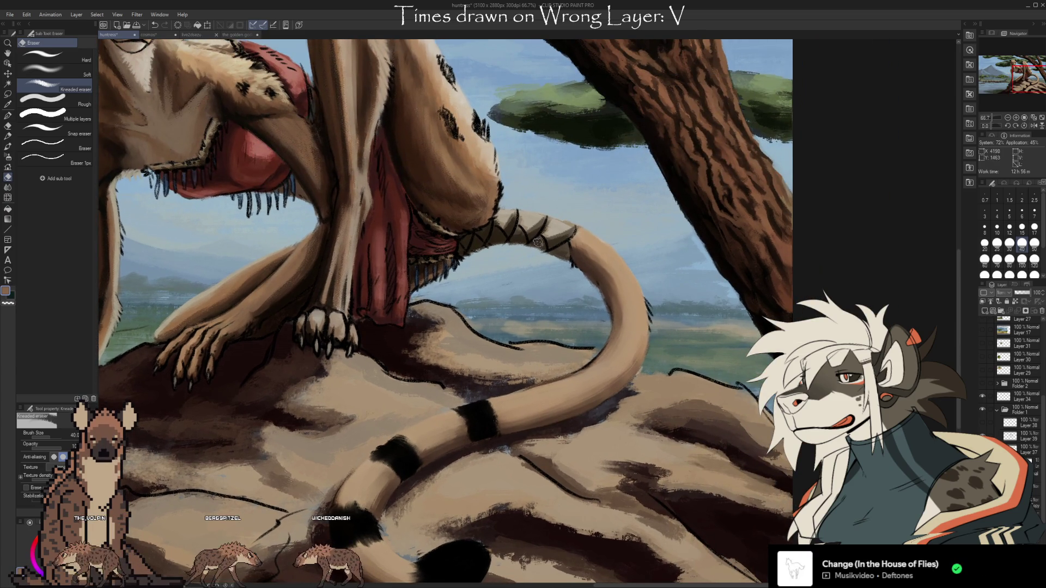
left_click_drag(540, 239, 629, 329)
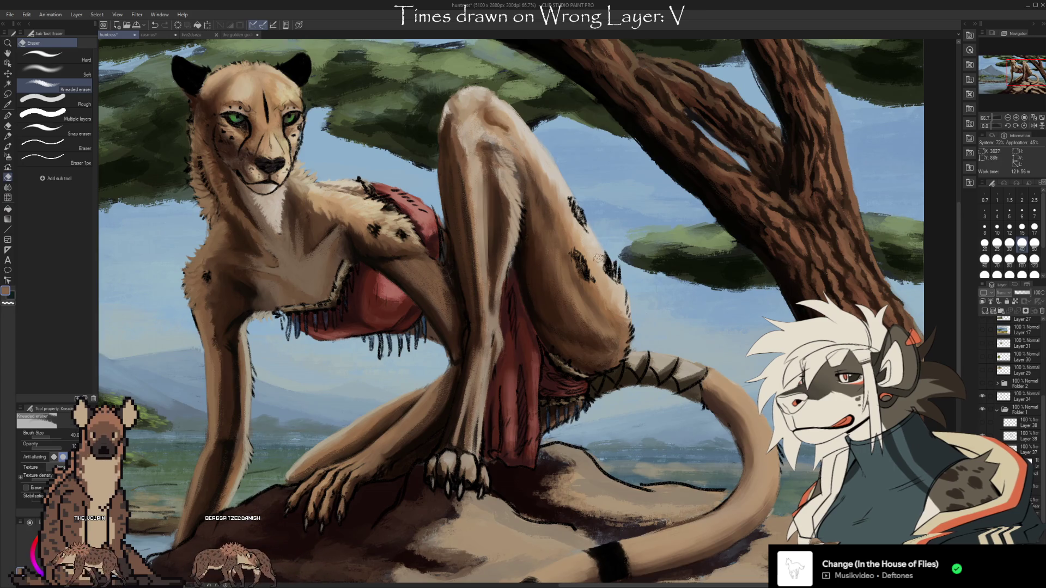
- Undo and redo the darker leg shading to compare, then view the whole canvas at 36.7%
left_click_drag(615, 258, 767, 279)
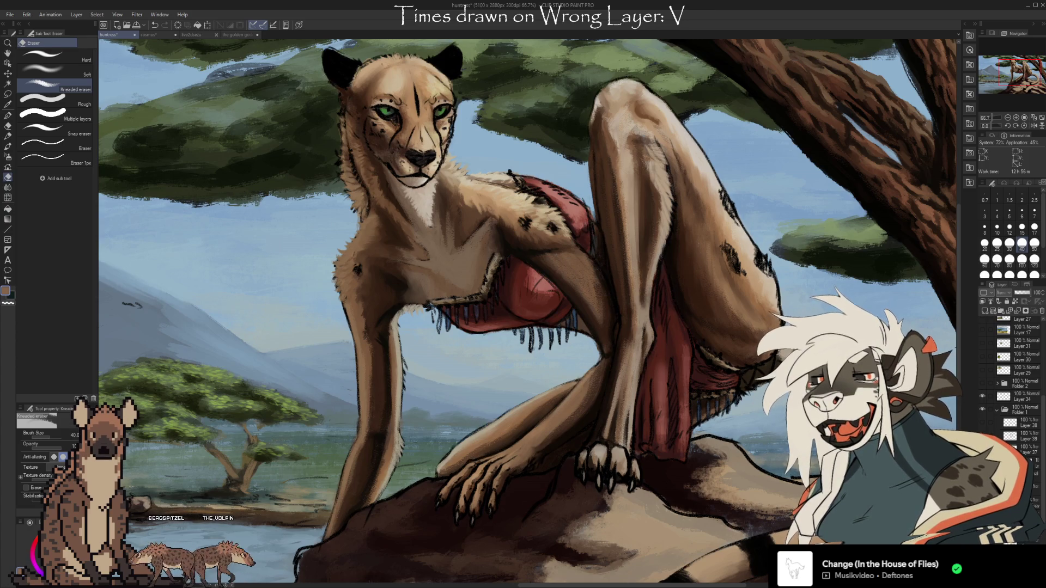
key("ctrl+z")
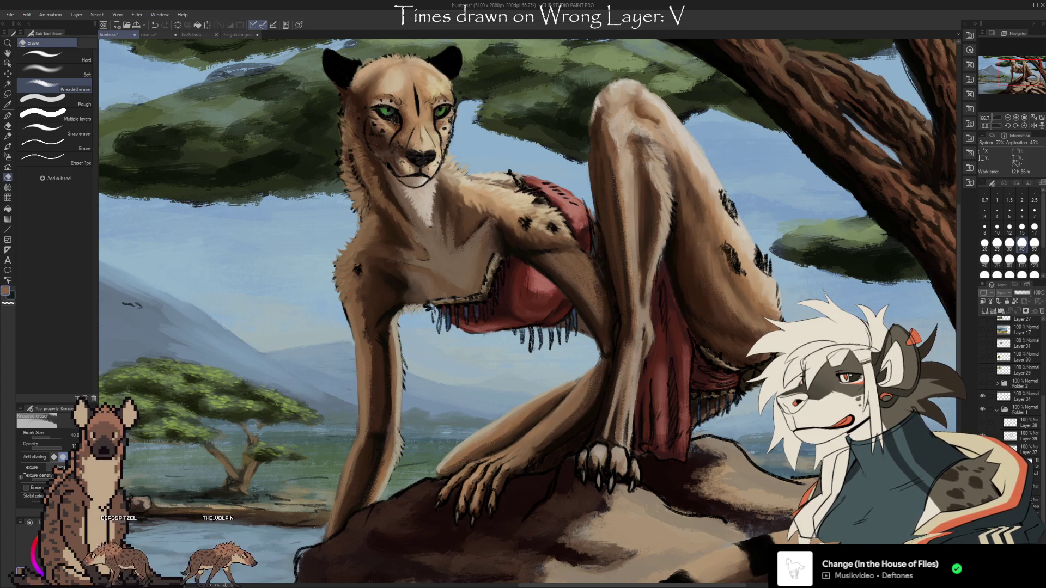
key("ctrl+y")
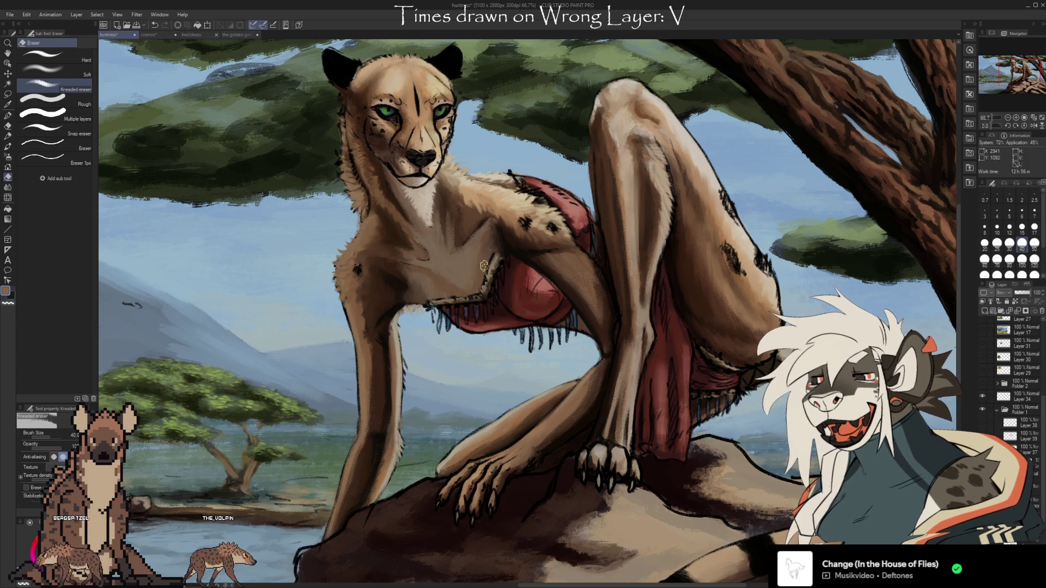
scroll(485, 266, "down", 5)
scroll(527, 426, "up", 2)
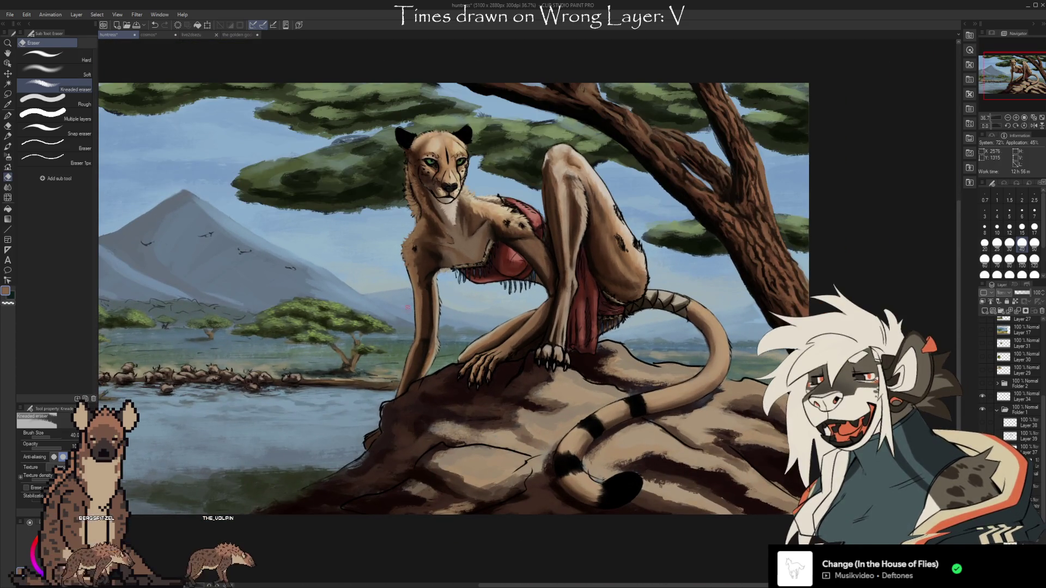
left_click_drag(608, 457, 724, 454)
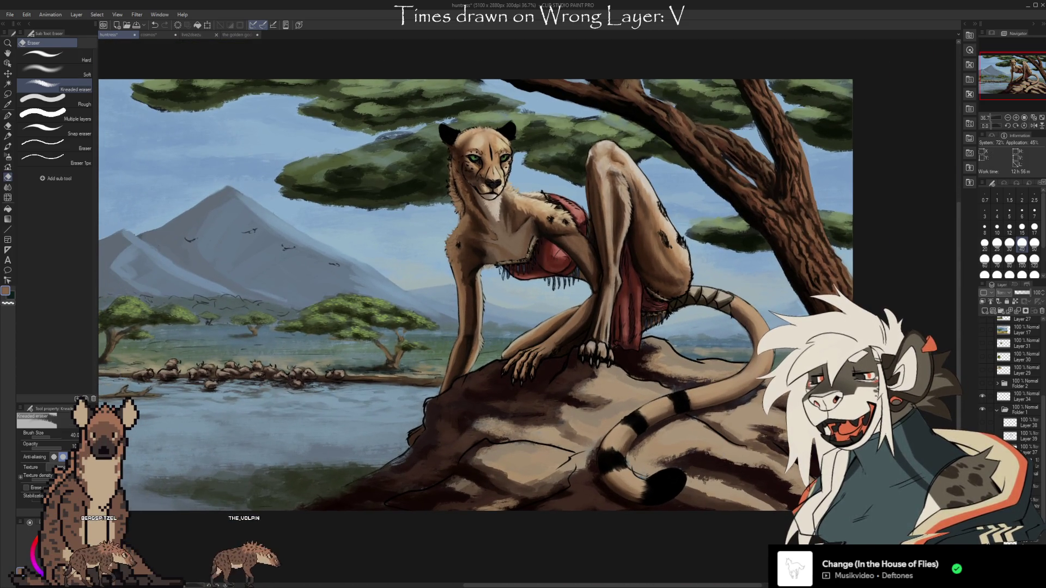
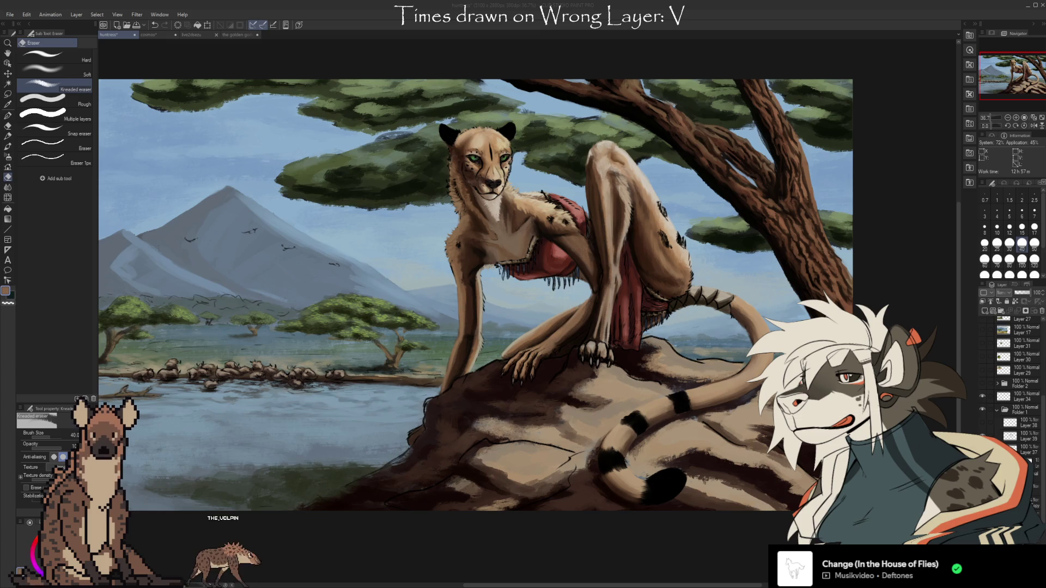
- Zoom in on the cheetah and undo/redo to compare it with and without its dark spots
left_click(713, 19)
scroll(643, 255, "up", 1)
left_click_drag(633, 236, 661, 252)
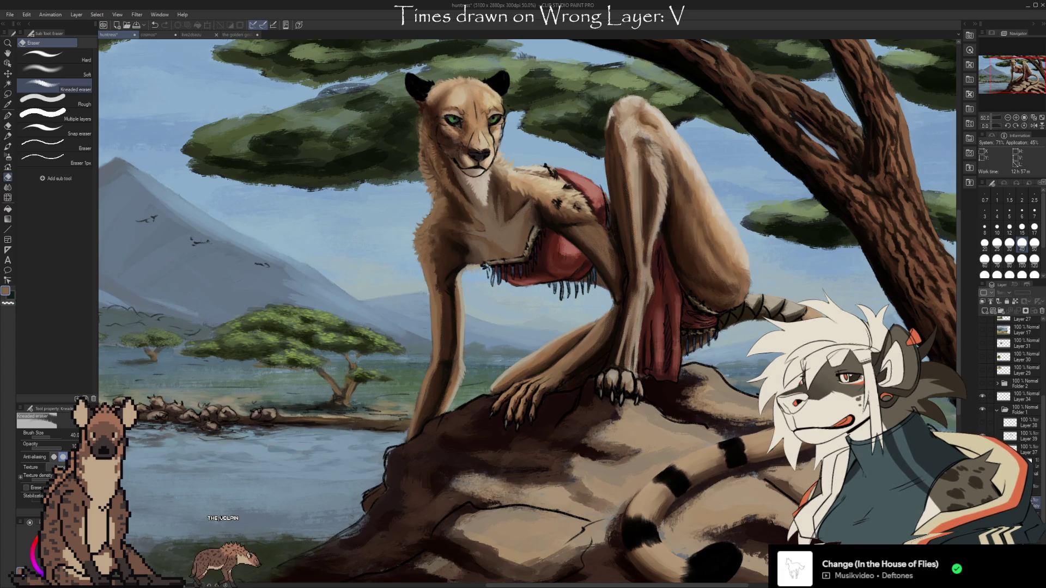
key("ctrl+z")
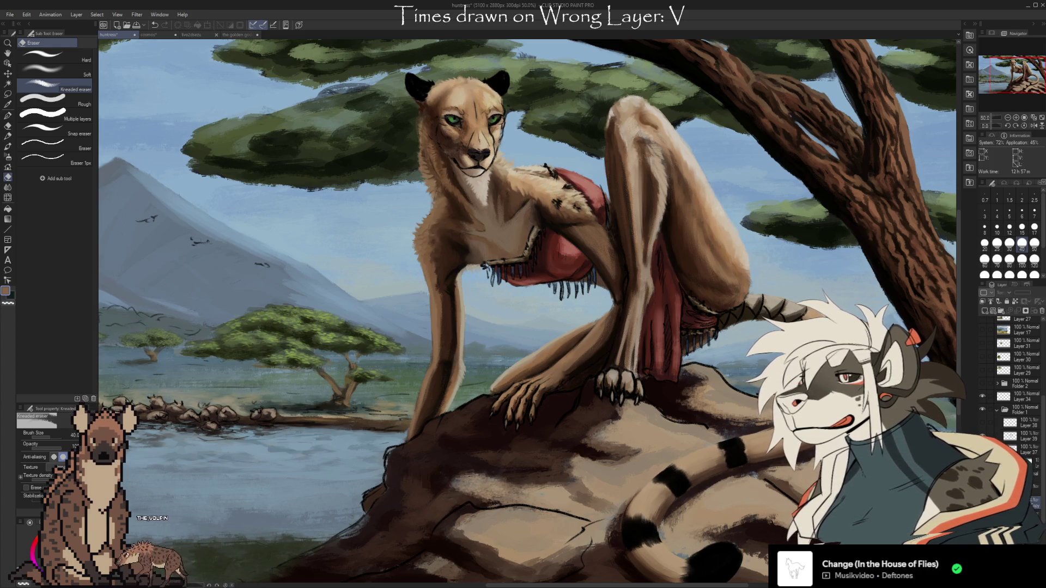
key("ctrl+y")
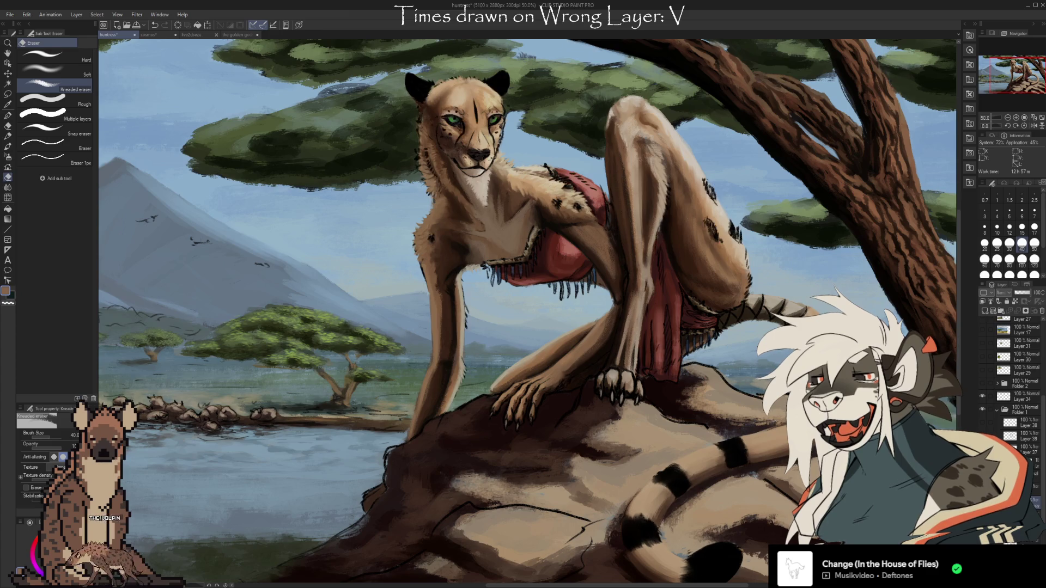
key("ctrl+z")
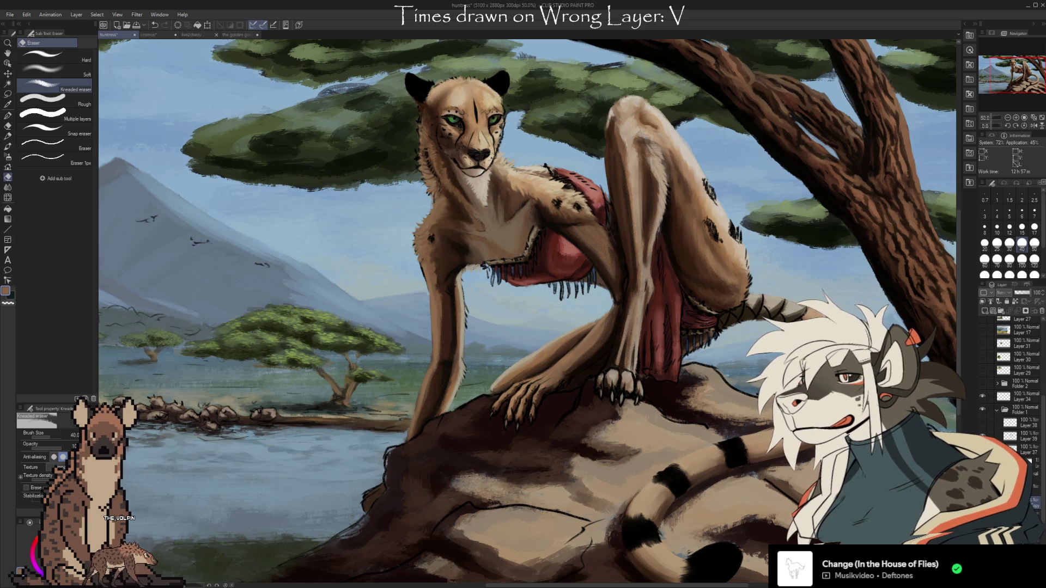
- Zoom closer on the cheetah's chest, then pan up to frame both ears and the forehead
scroll(514, 159, "up", 2)
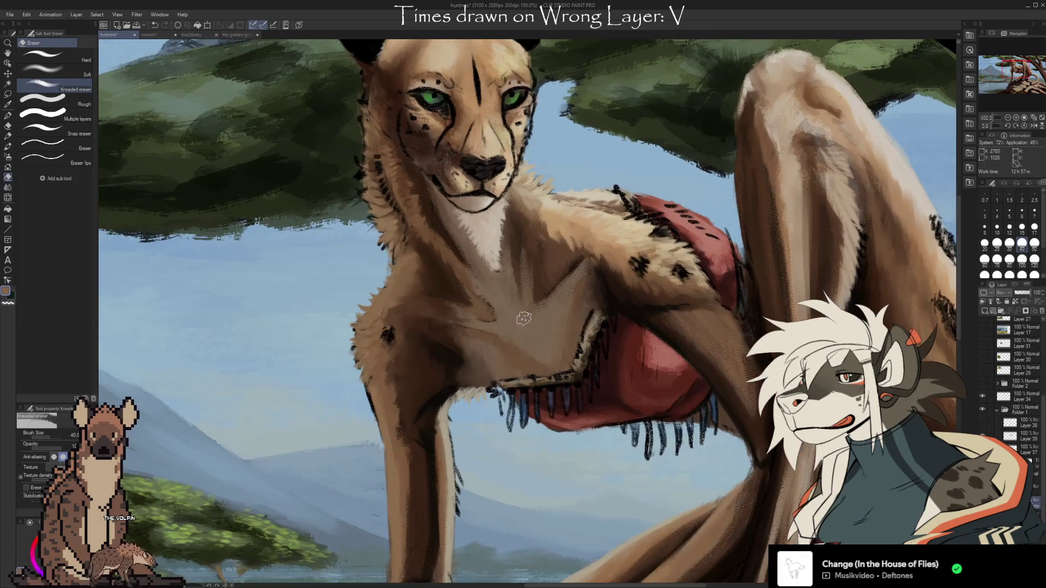
left_click_drag(570, 328, 606, 361)
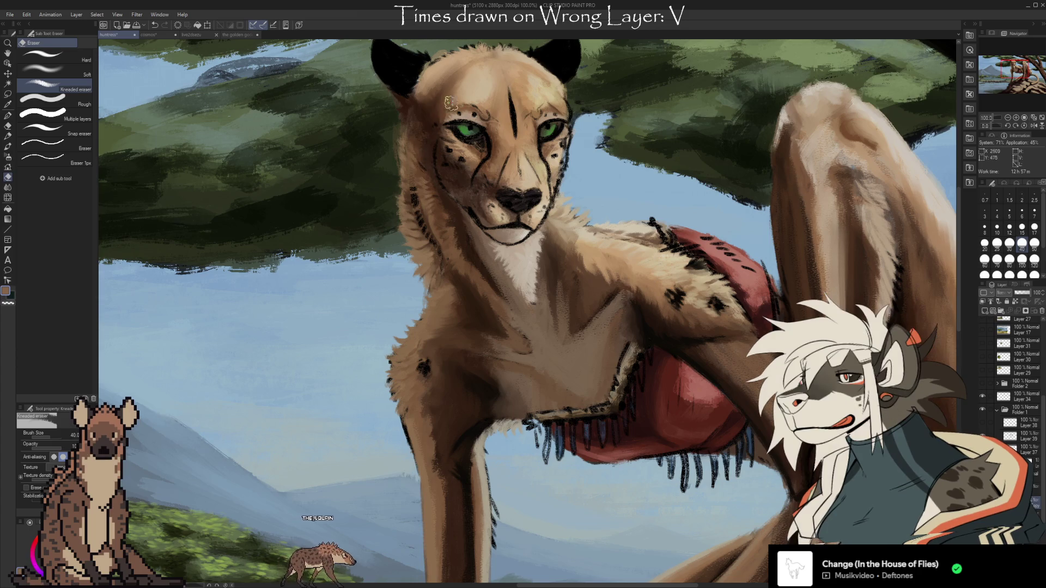
scroll(510, 134, "up", 3)
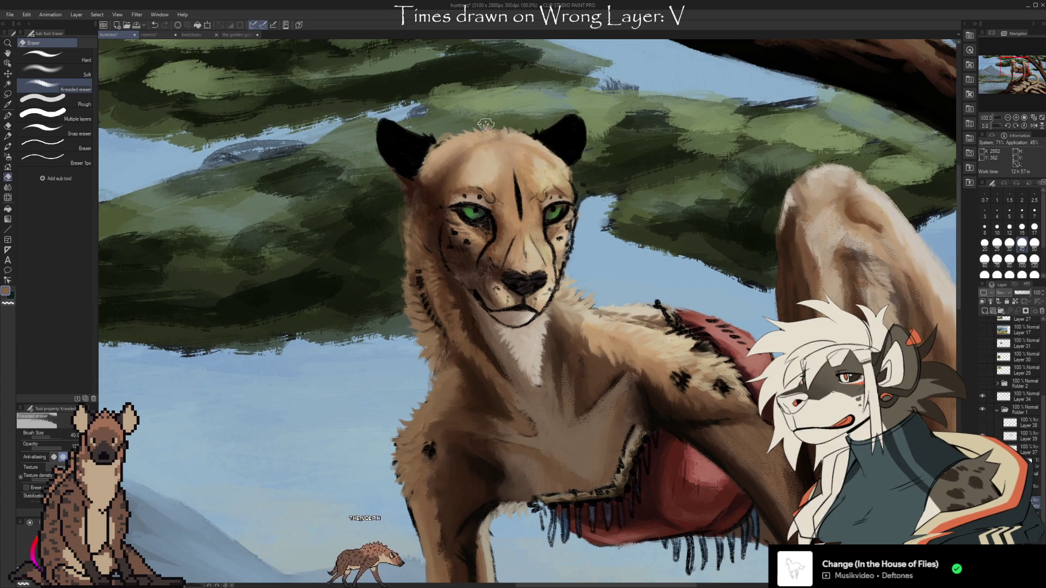
scroll(472, 142, "up", 2)
scroll(438, 137, "up", 2)
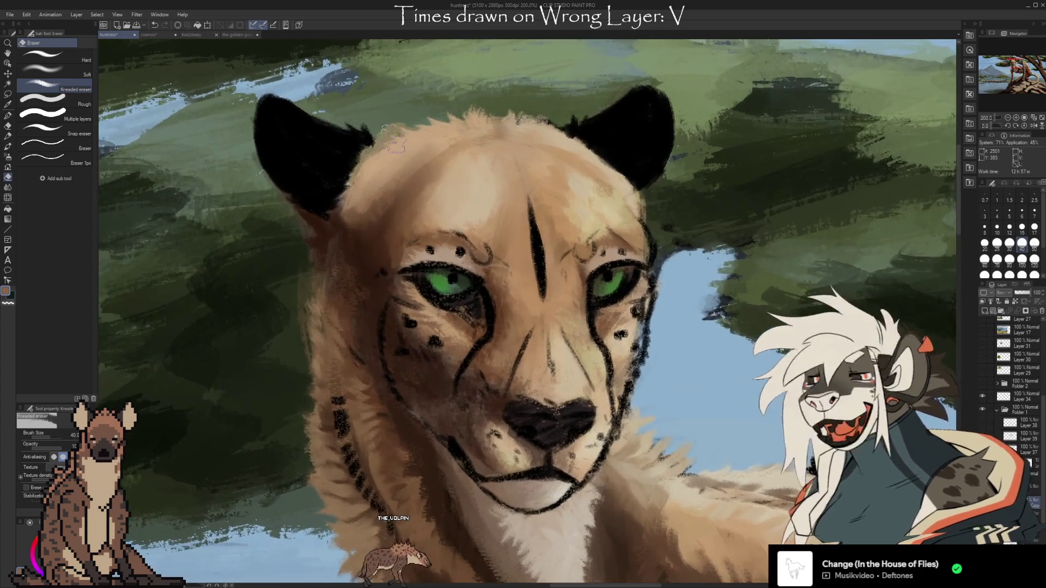
scroll(408, 146, "up", 10)
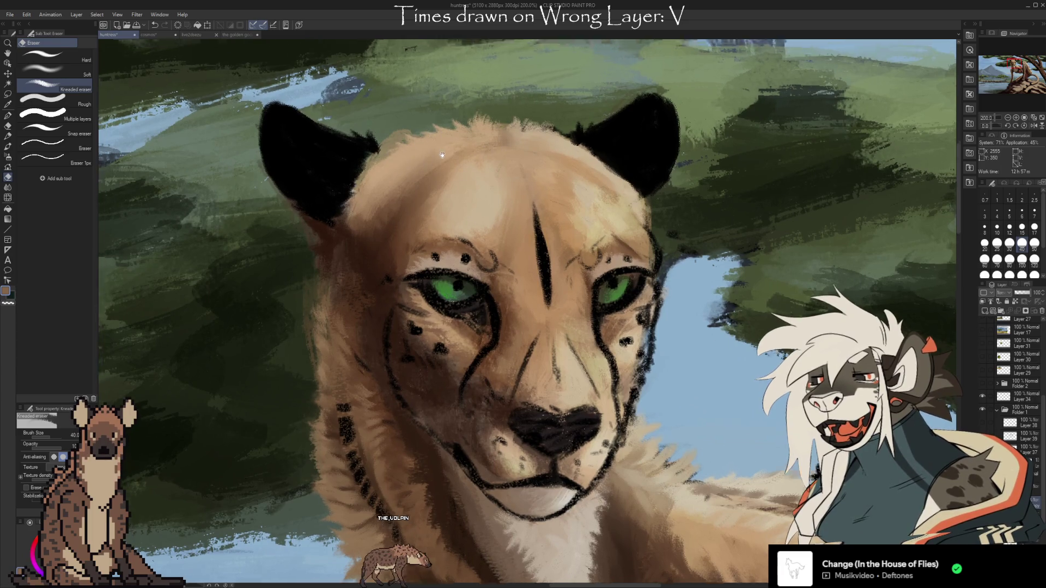
scroll(649, 223, "down", 4)
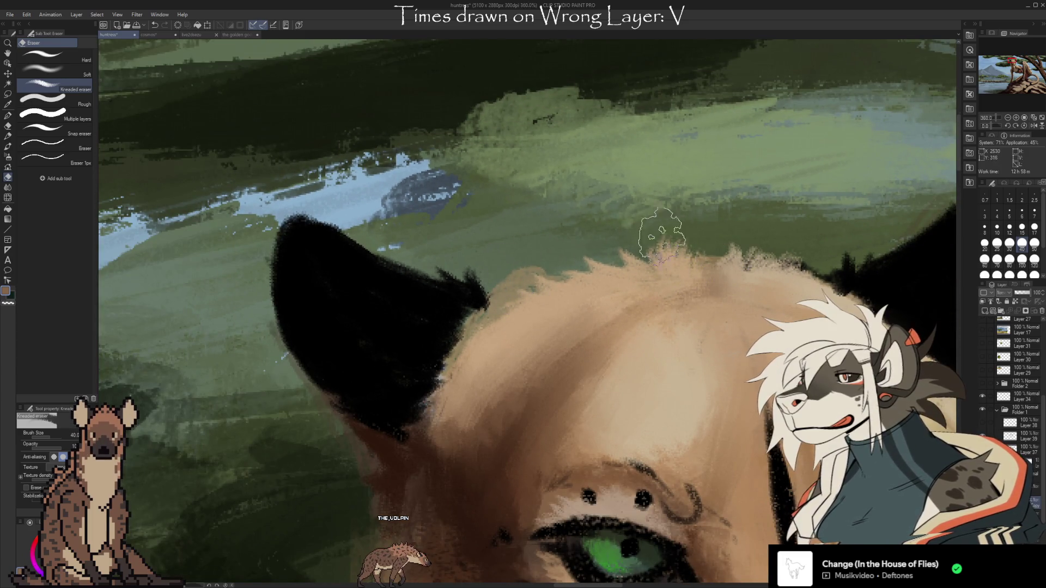
left_click_drag(628, 375, 469, 134)
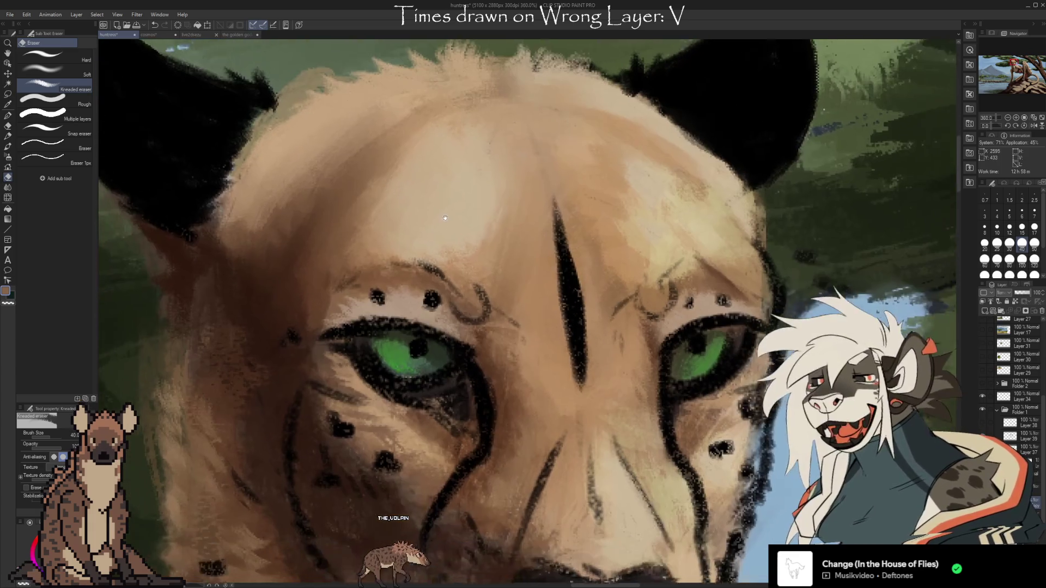
scroll(565, 336, "down", 5)
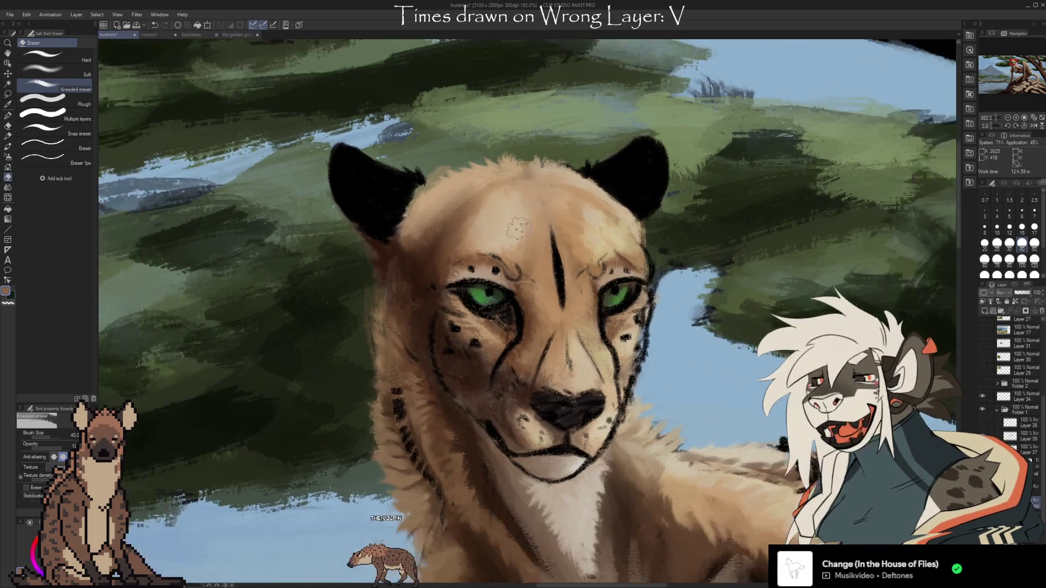
scroll(565, 337, "down", 1)
scroll(545, 335, "down", 1)
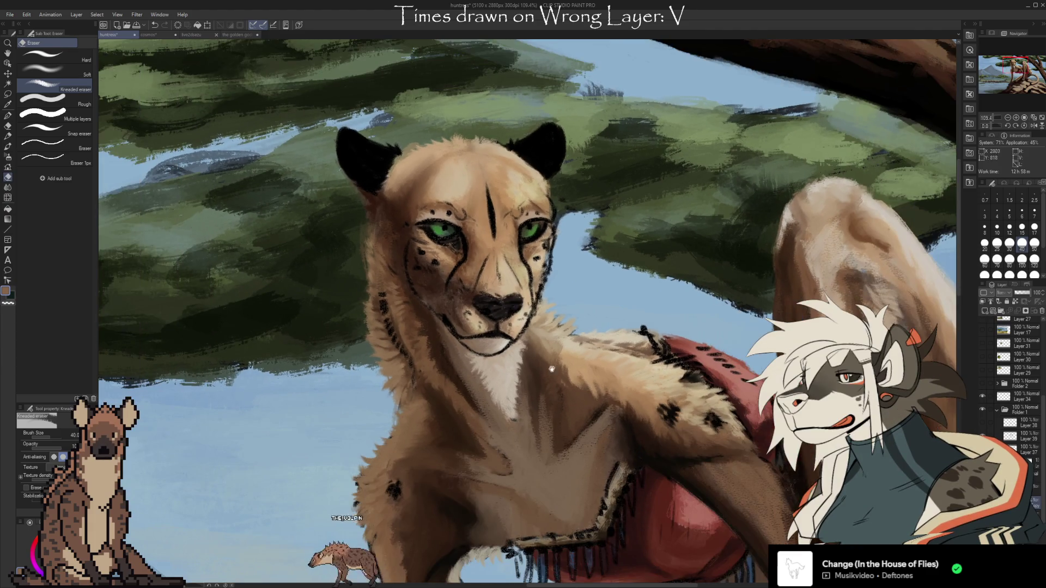
scroll(485, 331, "down", 2)
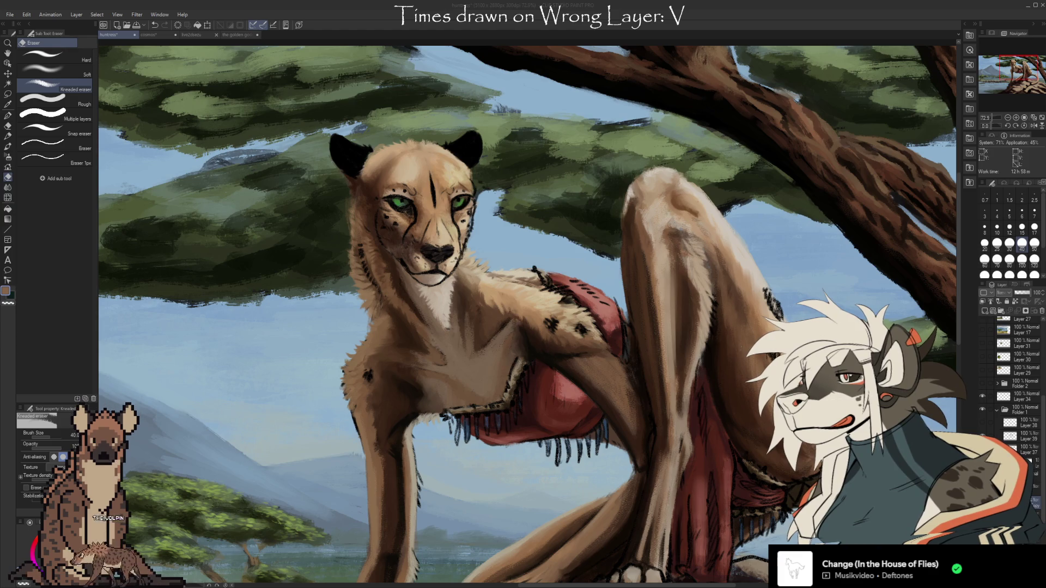
scroll(566, 243, "down", 2)
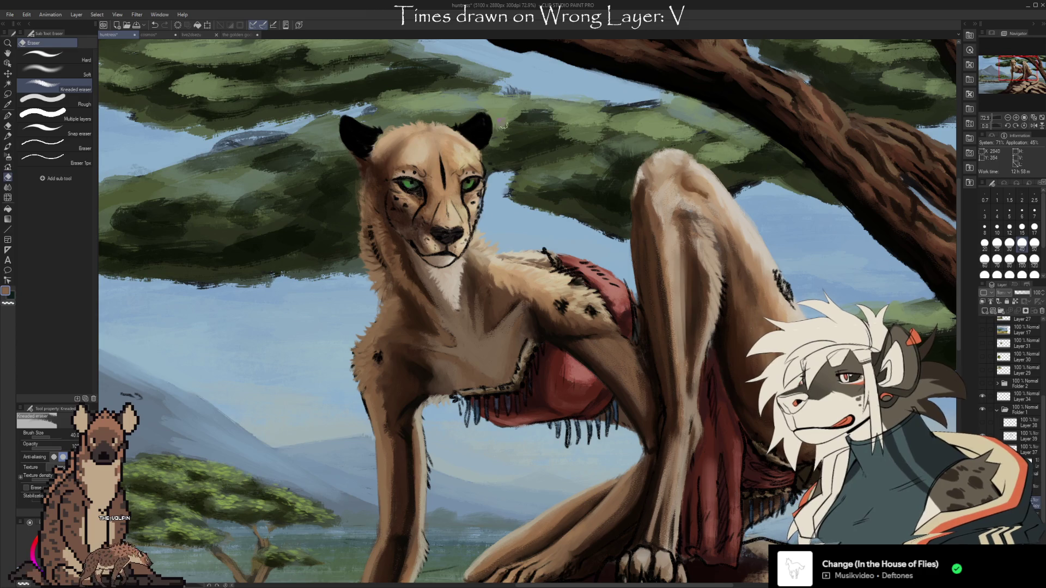
- Move the view down and right over the rock and lake
left_click_drag(433, 374, 488, 183)
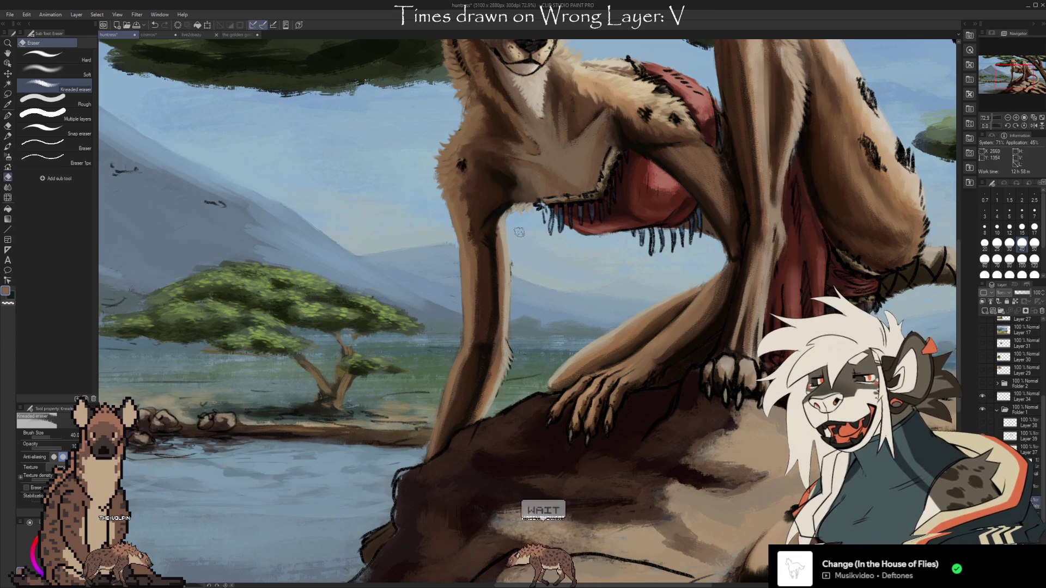
scroll(539, 256, "down", 3)
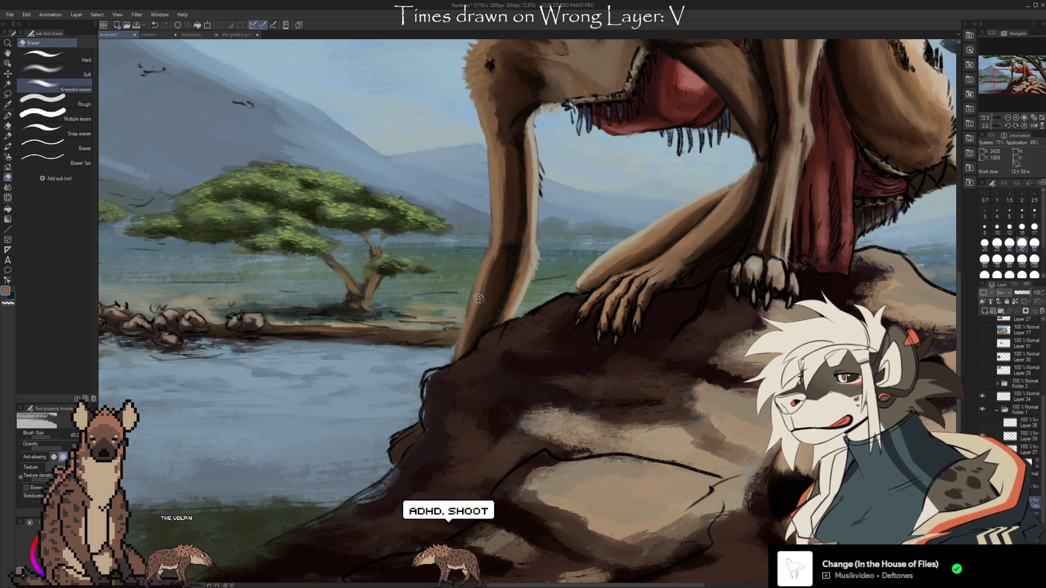
scroll(516, 392, "right", 3)
scroll(516, 393, "right", 5)
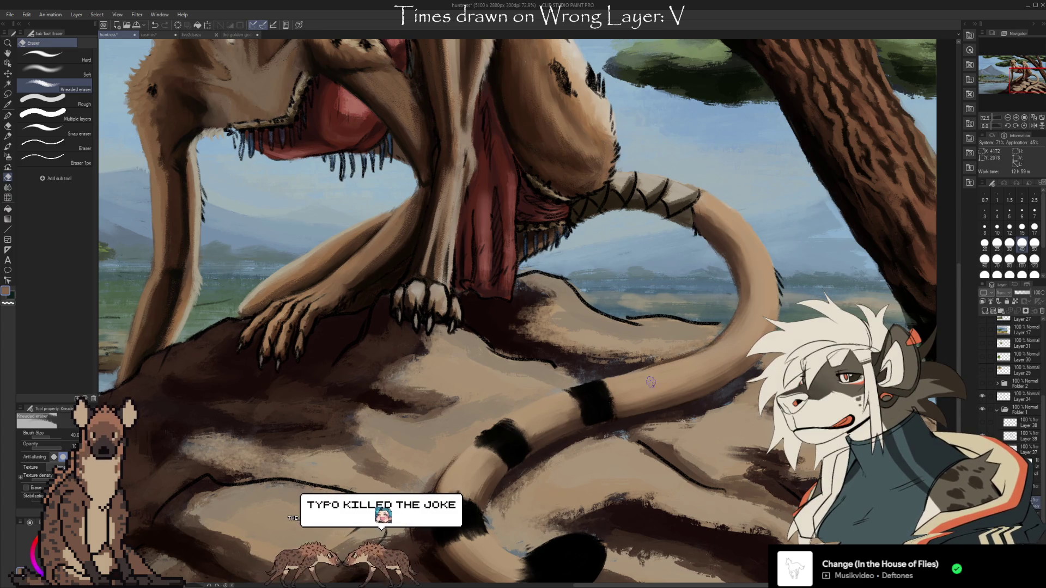
scroll(768, 267, "down", 5)
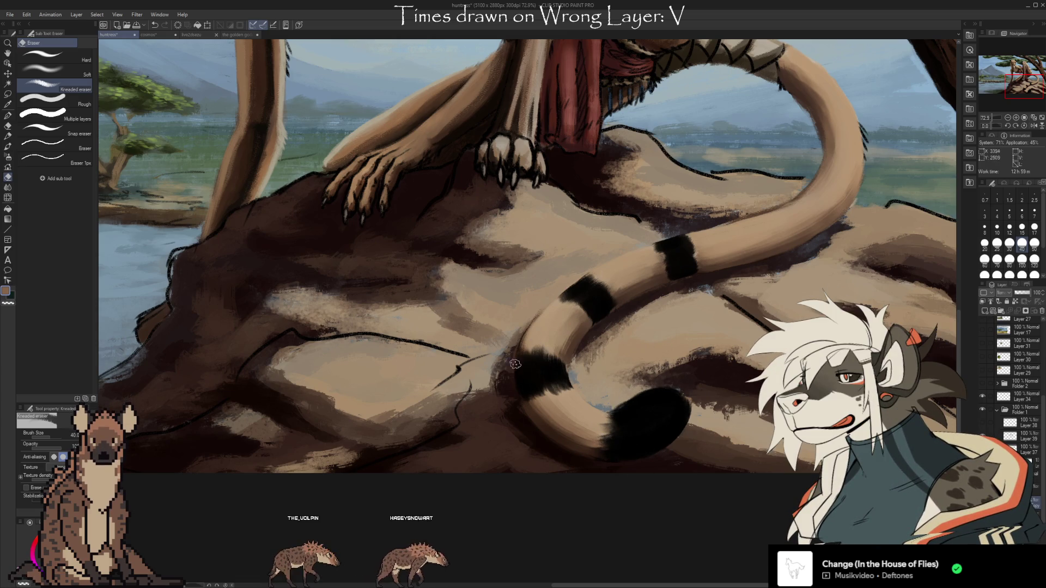
scroll(698, 327, "up", 5)
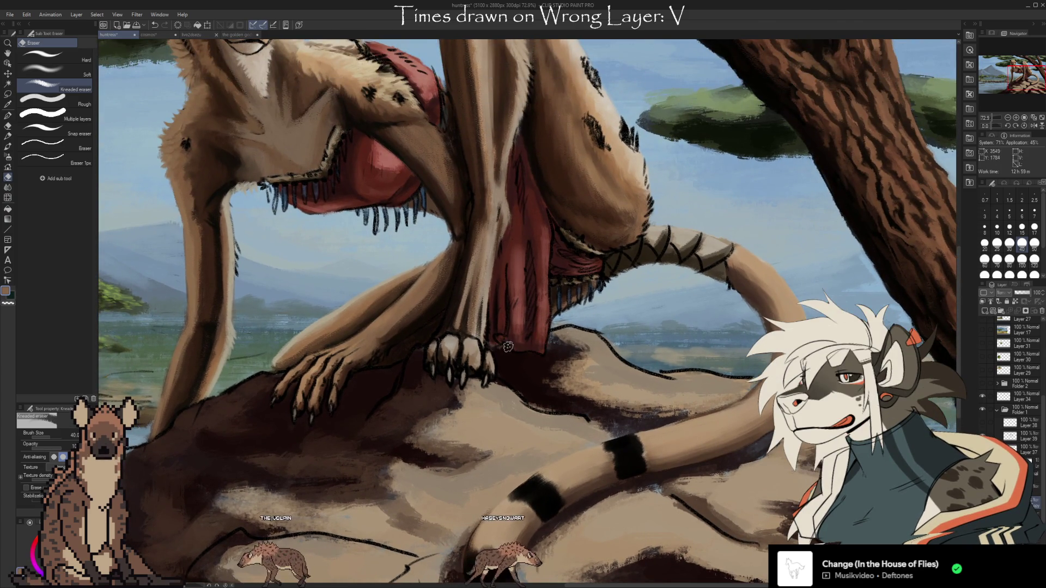
scroll(656, 201, "up", 1)
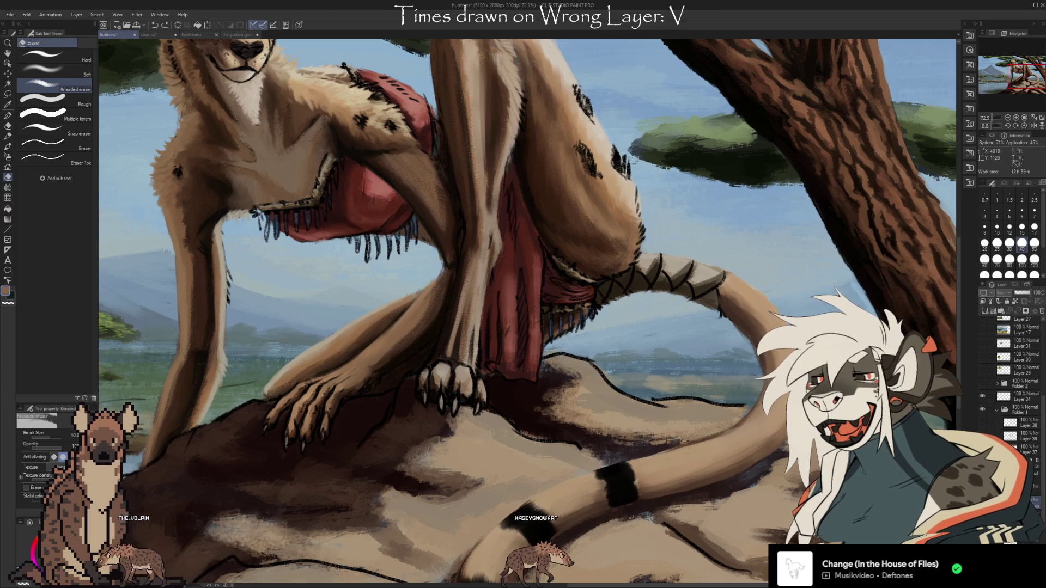
- Pan across the wrap, legs, paws and upper body until the cheetah's whole head is in view
left_click_drag(608, 244, 617, 273)
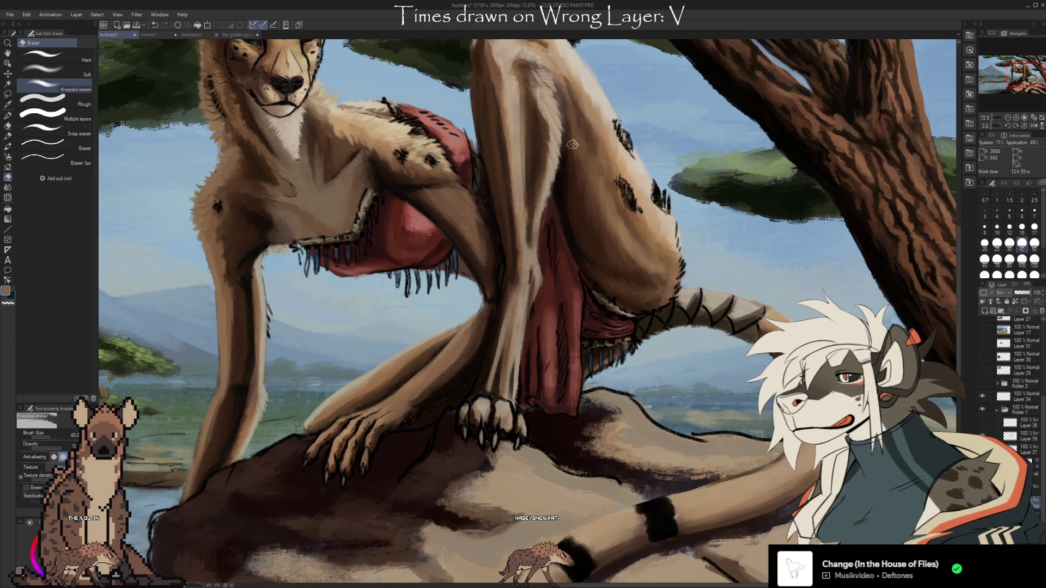
left_click_drag(470, 161, 527, 204)
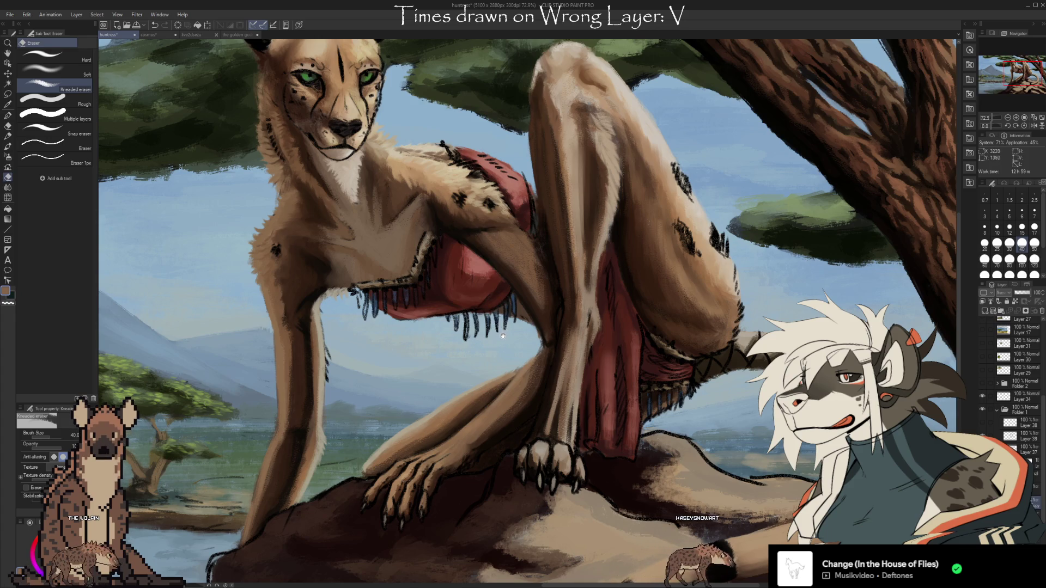
left_click_drag(503, 336, 512, 312)
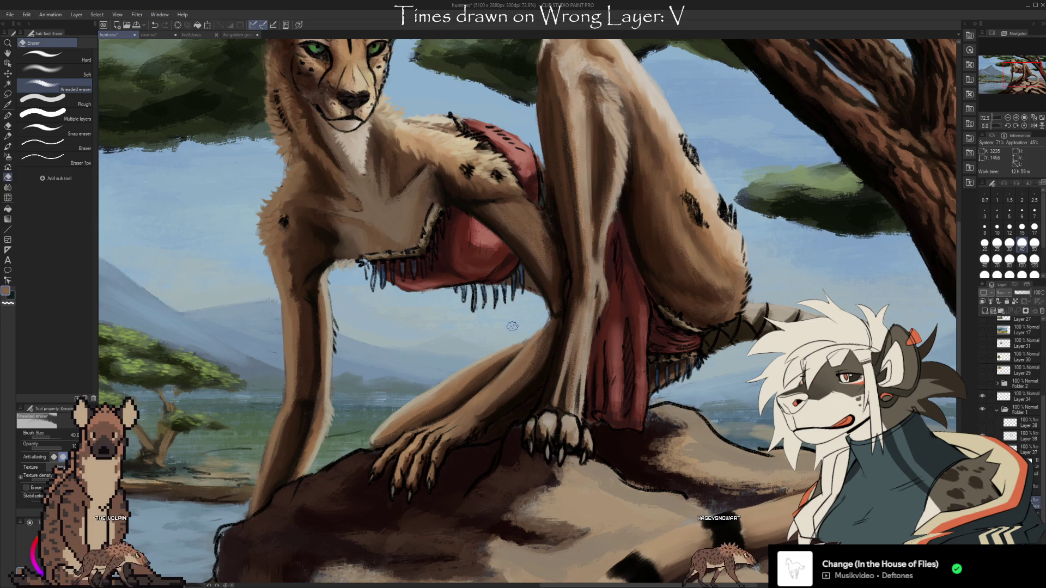
left_click_drag(512, 343, 589, 295)
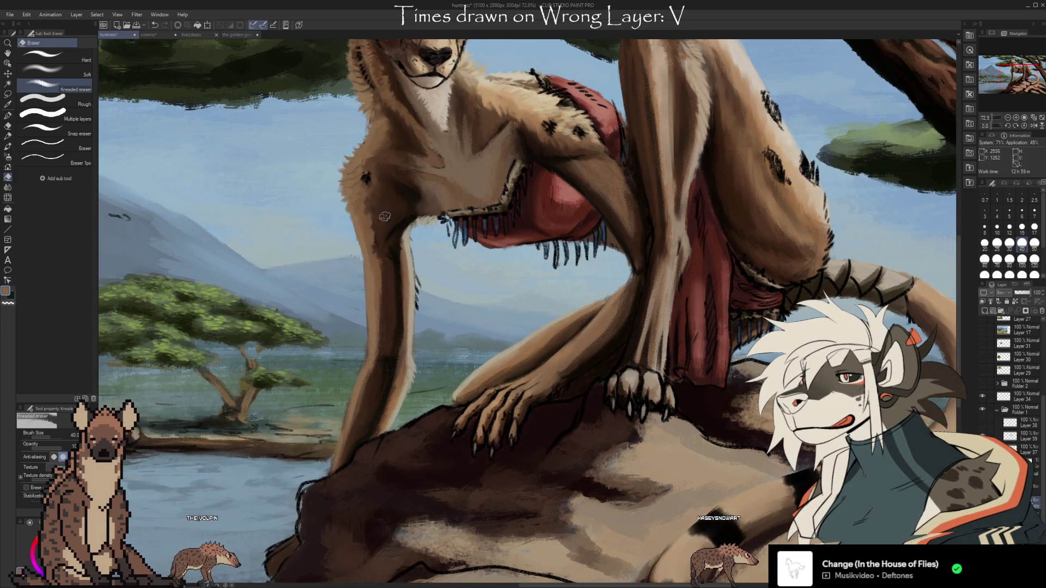
scroll(392, 190, "up", 3)
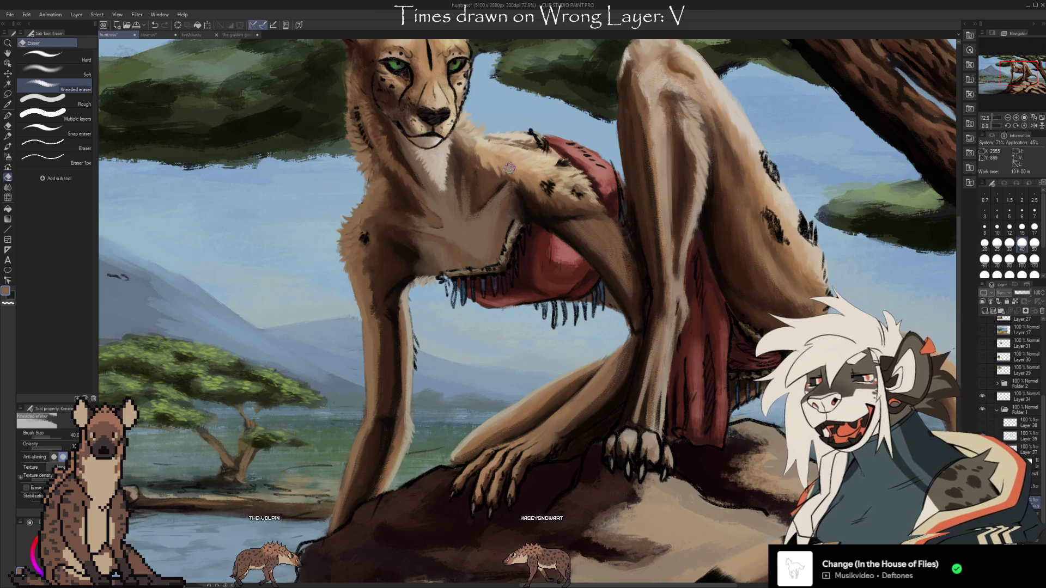
left_click_drag(507, 287, 506, 314)
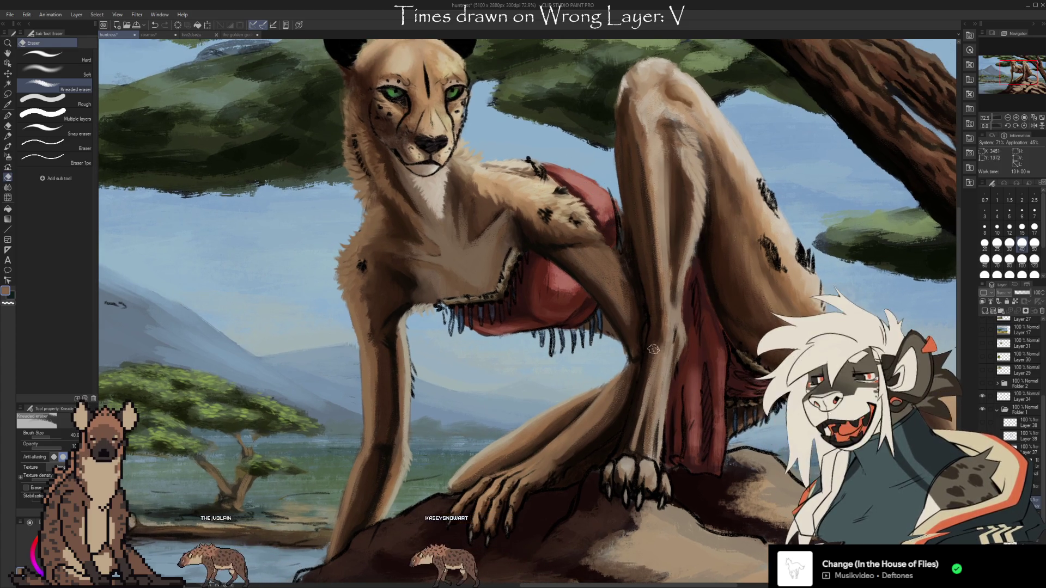
left_click_drag(609, 228, 623, 184)
left_click_drag(627, 336, 622, 349)
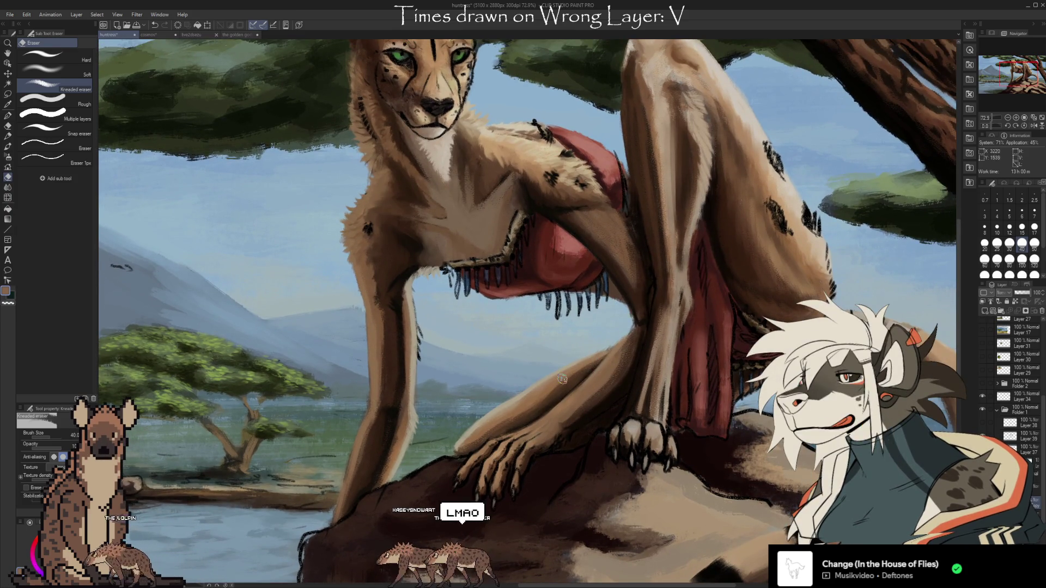
left_click_drag(519, 291, 519, 384)
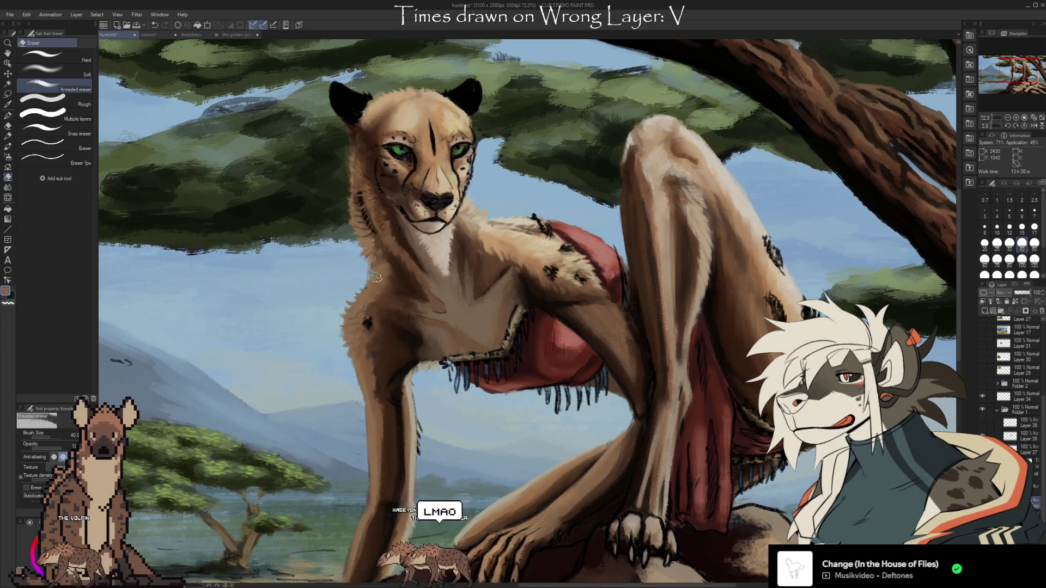
- Zoom out and back in, reframing the view around the cheetah
scroll(561, 133, "down", 5)
scroll(599, 256, "down", 2)
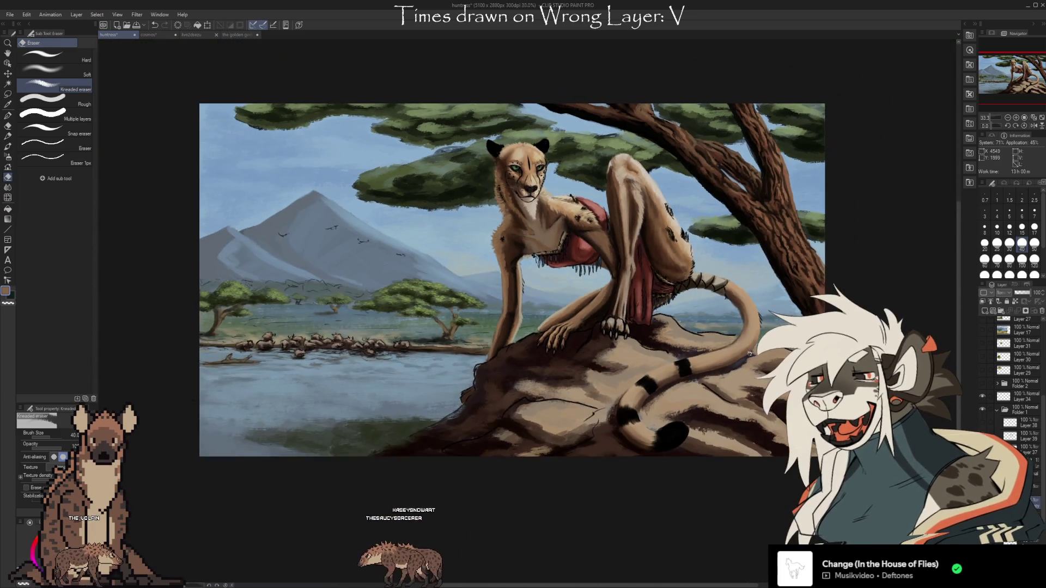
scroll(594, 294, "down", 1)
scroll(589, 327, "down", 2)
scroll(581, 359, "down", 1)
scroll(581, 364, "down", 1)
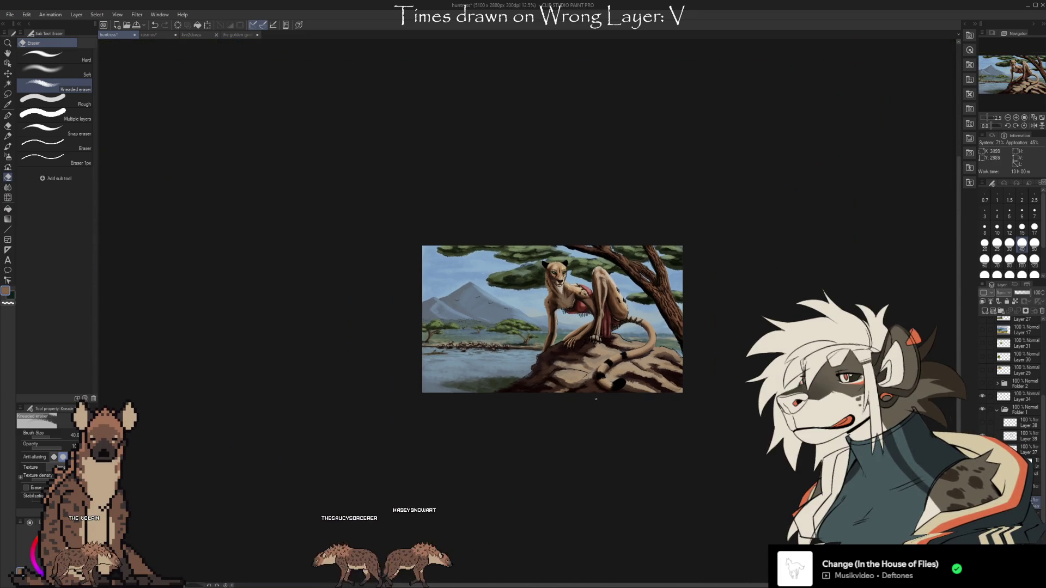
scroll(578, 316, "up", 5)
scroll(578, 316, "up", 5)
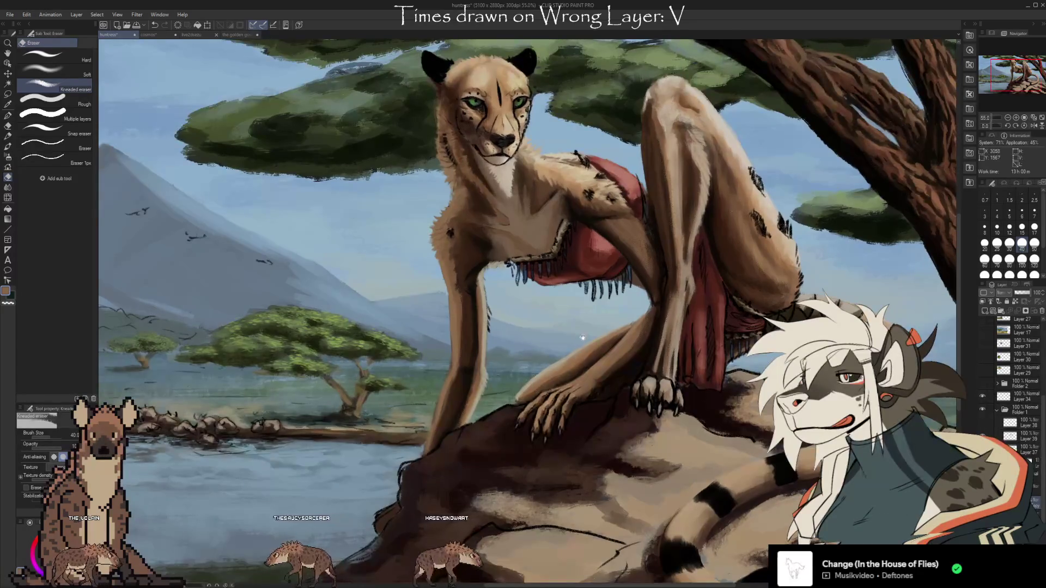
scroll(583, 337, "up", 2)
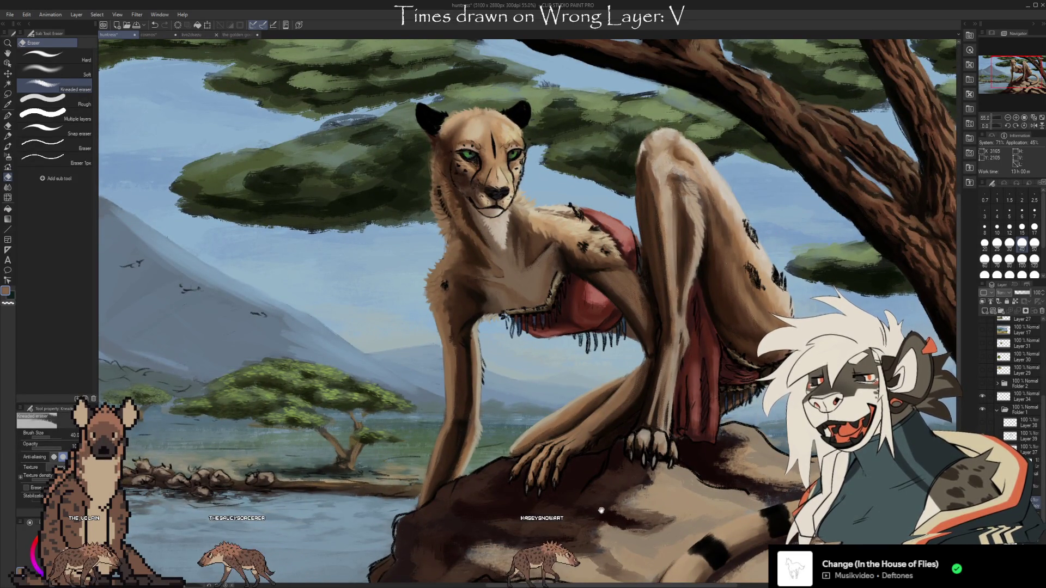
scroll(612, 470, "down", 3)
scroll(611, 470, "down", 1)
scroll(627, 463, "right", 4)
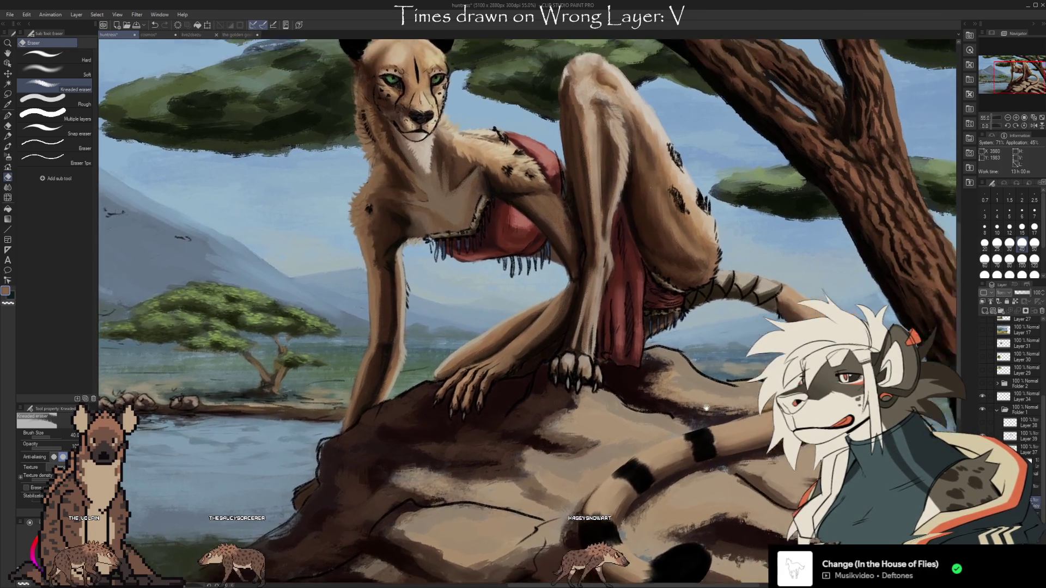
scroll(668, 438, "up", 2)
left_click_drag(668, 437, 675, 464)
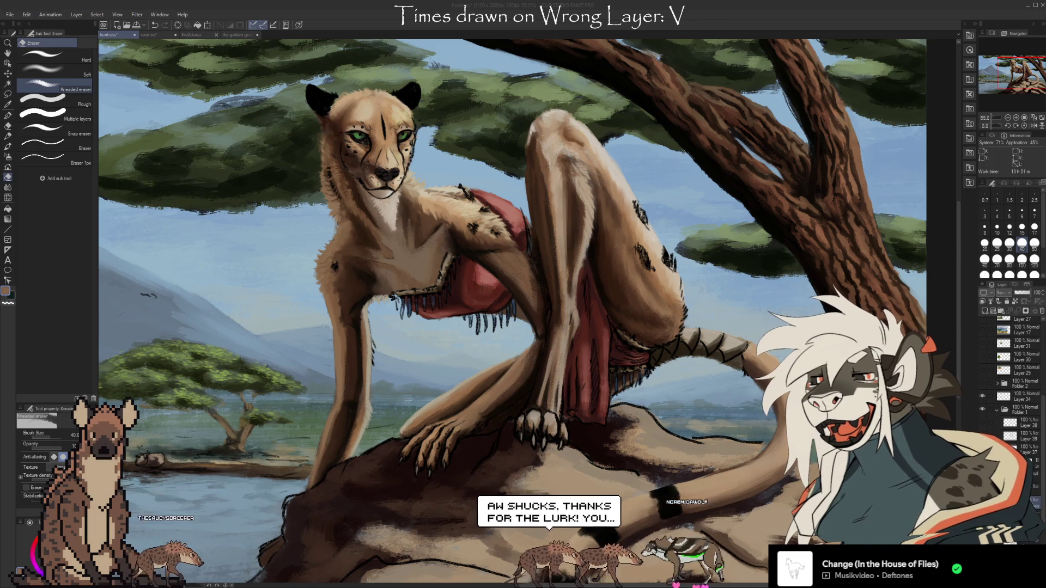
- Zoom to 146.4% on the cheetah's face and shrink the eraser to size 15
left_click(584, 353)
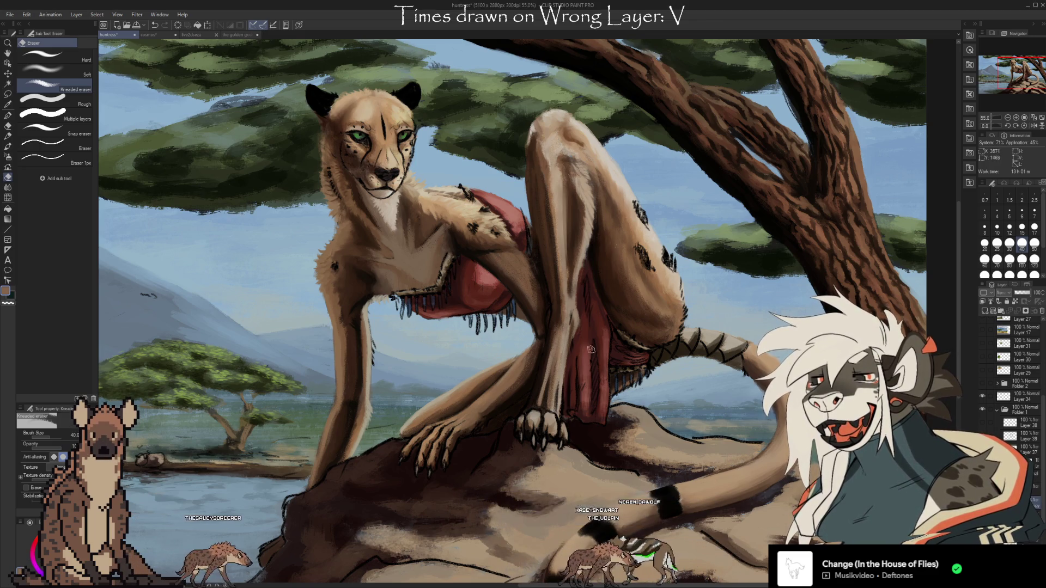
left_click_drag(695, 354, 708, 326)
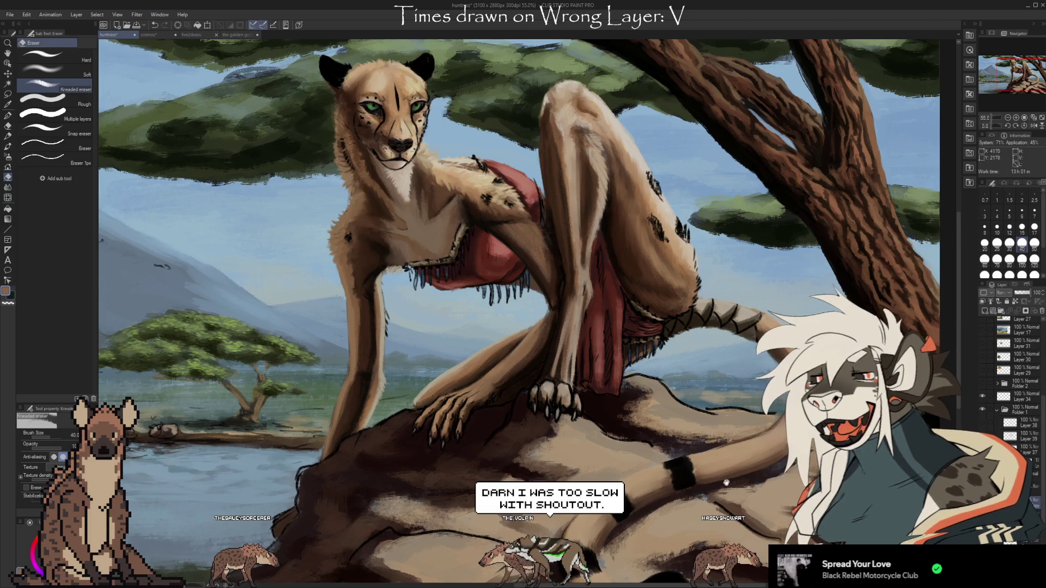
left_click_drag(727, 481, 726, 475)
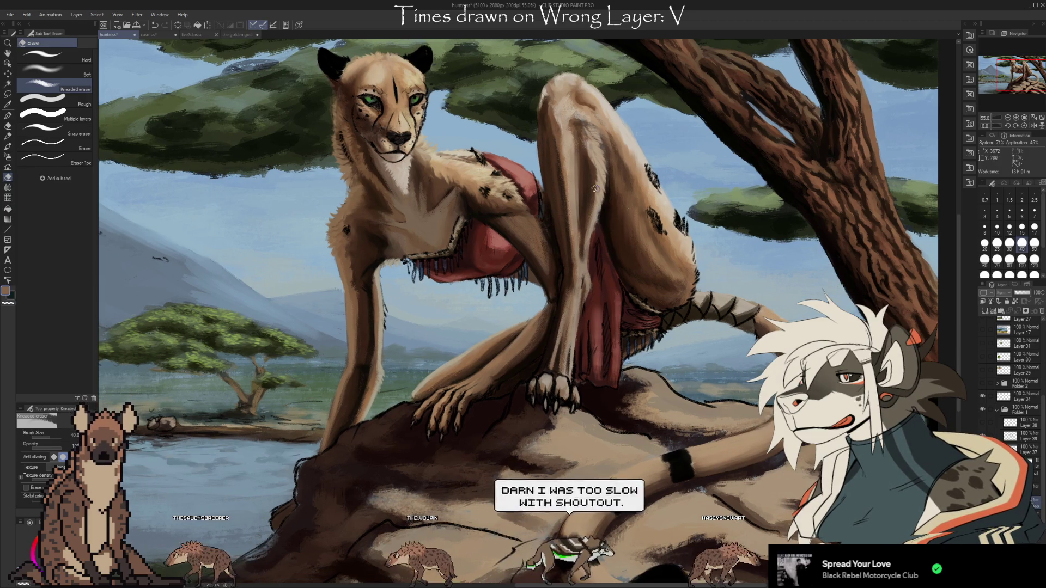
scroll(561, 185, "up", 2)
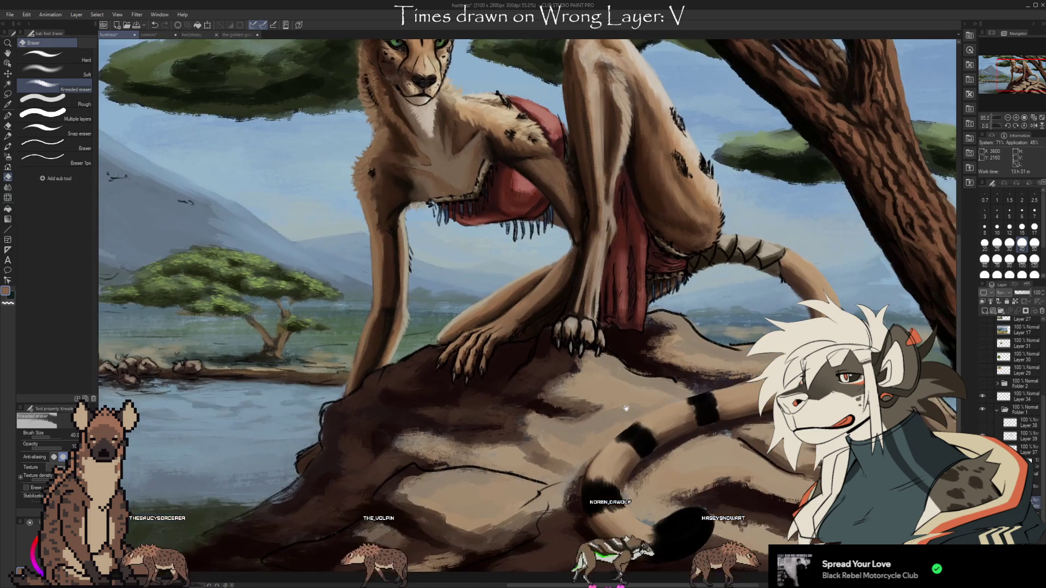
left_click_drag(619, 405, 657, 491)
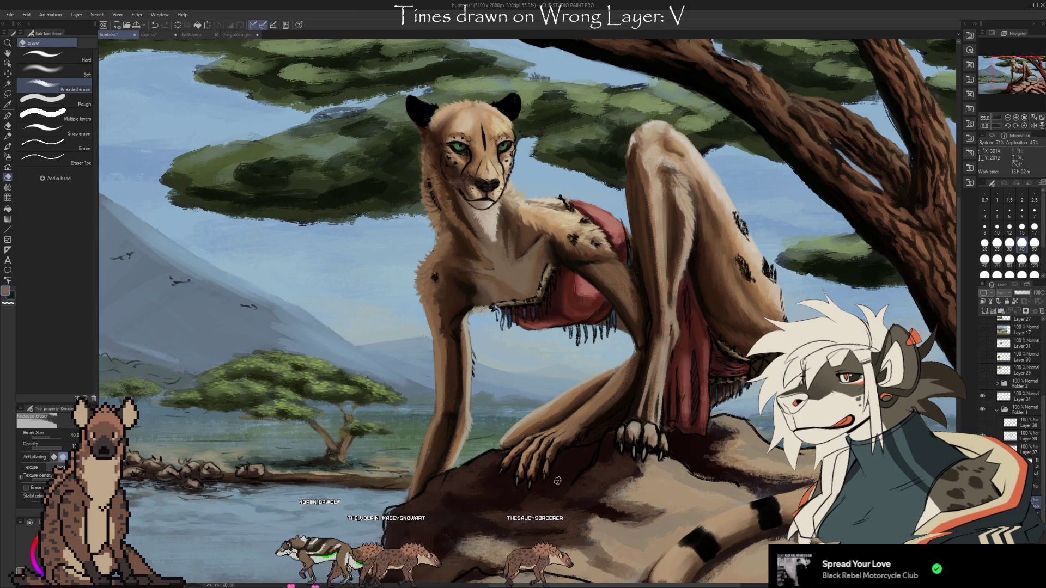
scroll(560, 208, "up", 3)
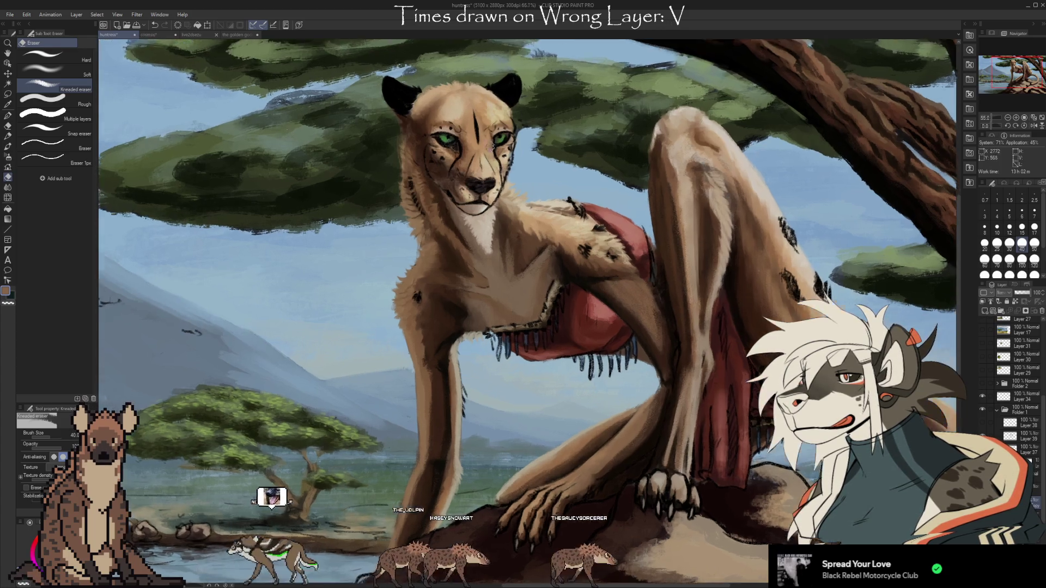
scroll(560, 208, "up", 2)
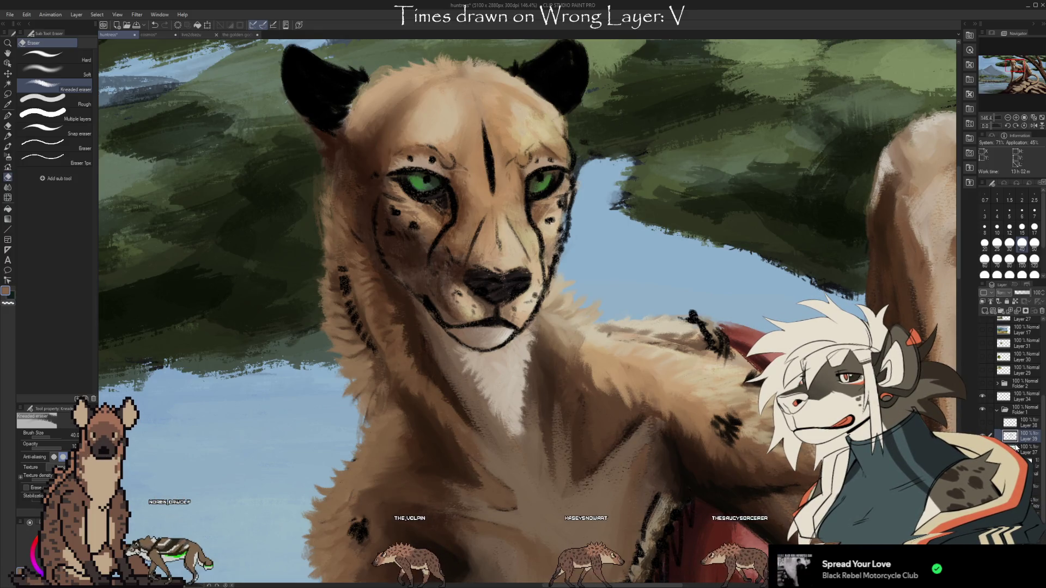
key("bracketleft")
key("bracketleft")
key("bracketleft")
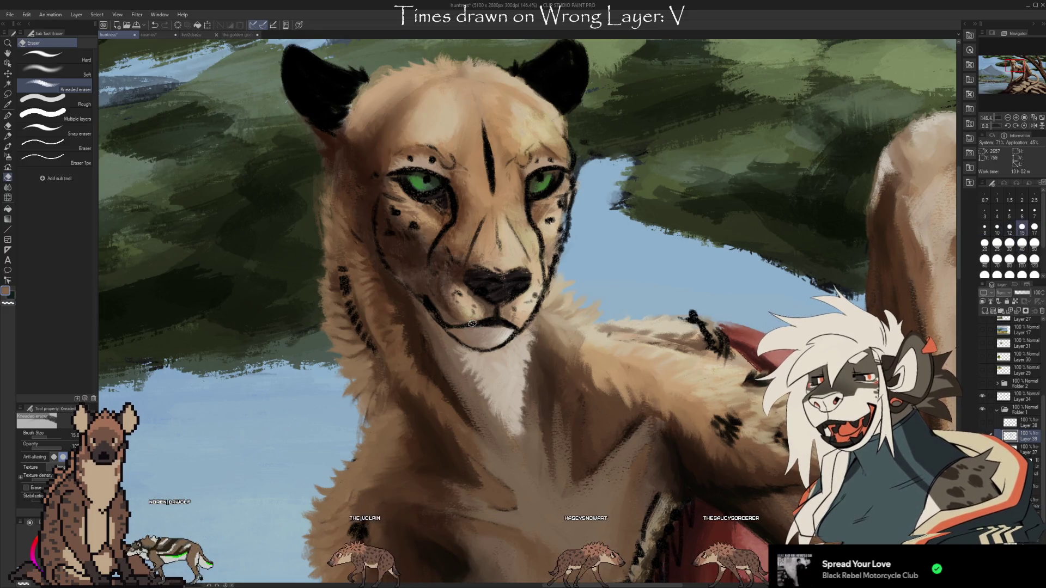
- Switch to the Kyle's Real Oils brush at size 17 and sample tan and darker brown from the face
key("b")
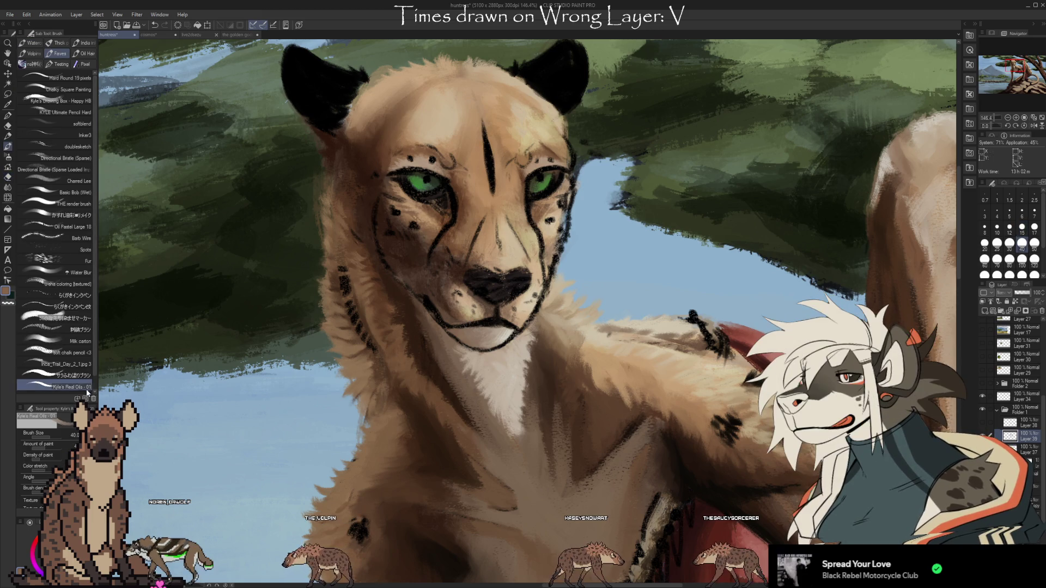
key("bracketleft")
key("bracketleft")
key("bracketleft")
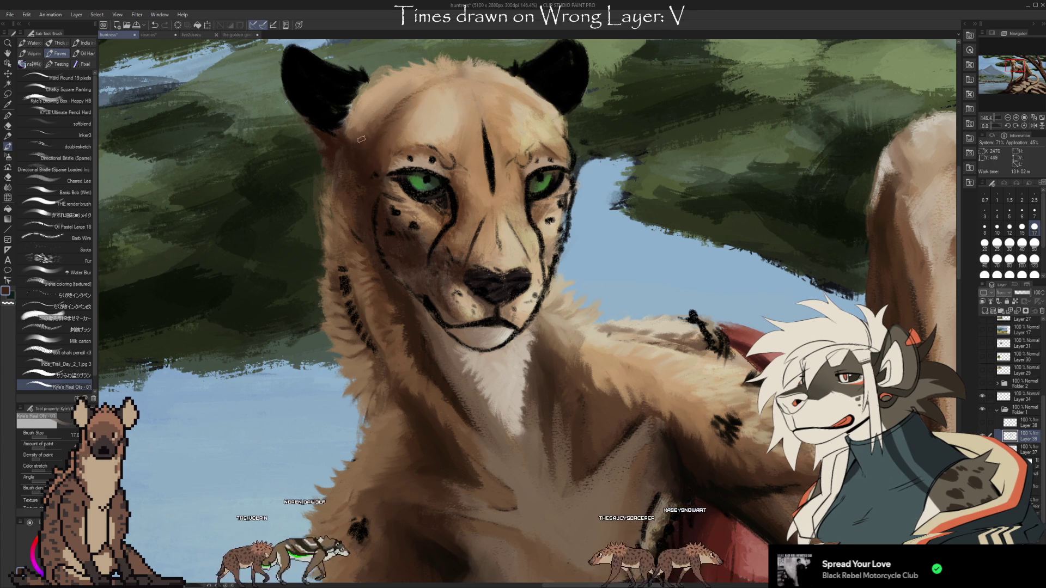
left_click(353, 124, "alt")
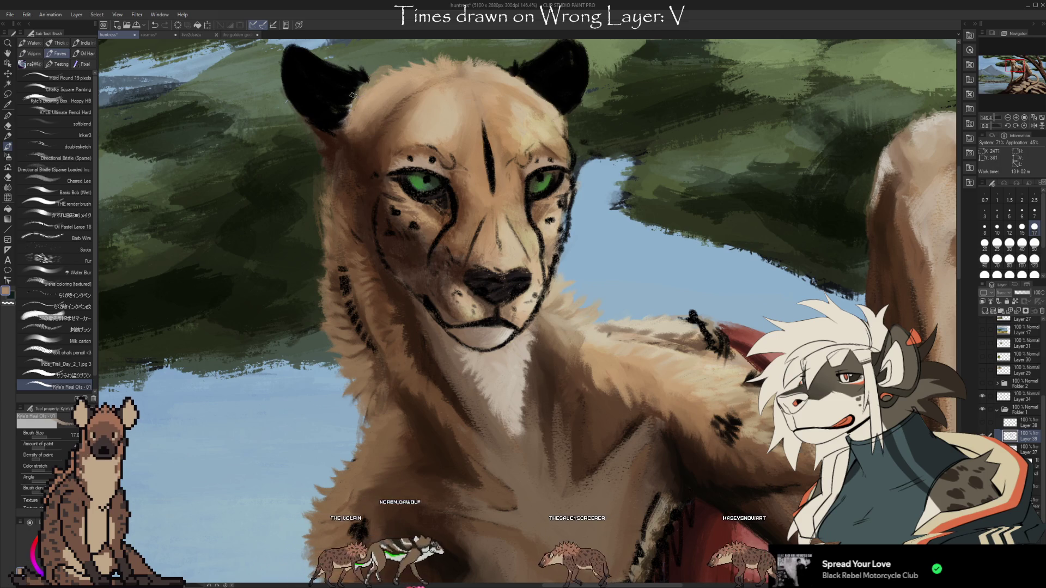
key("i")
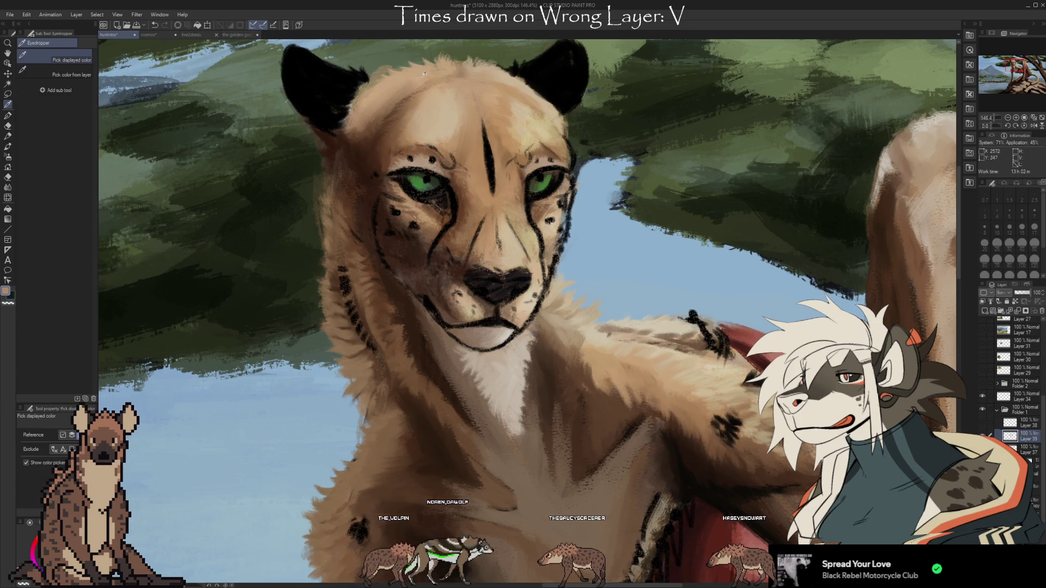
key("b")
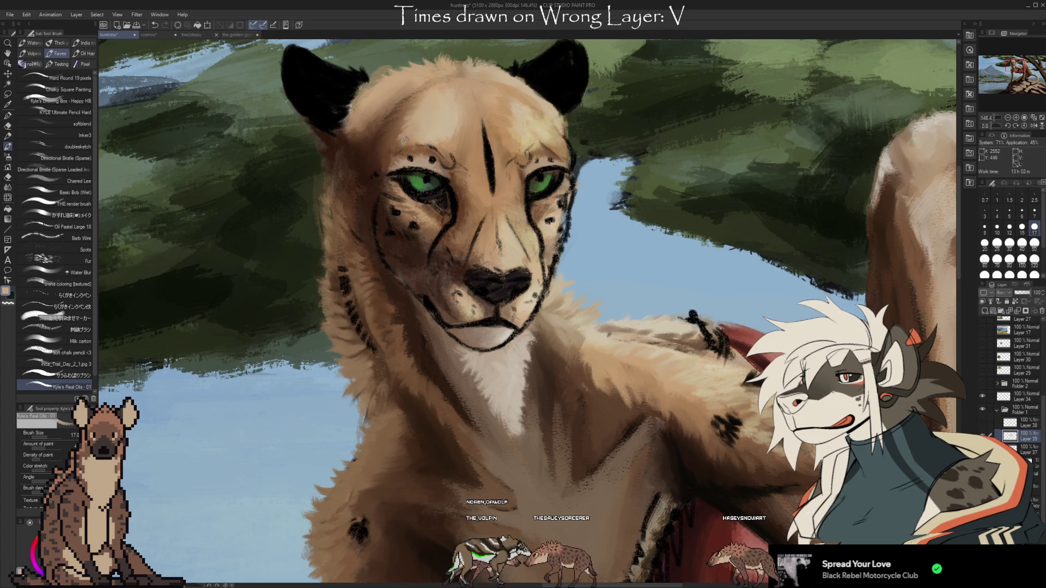
left_click(397, 143, "alt")
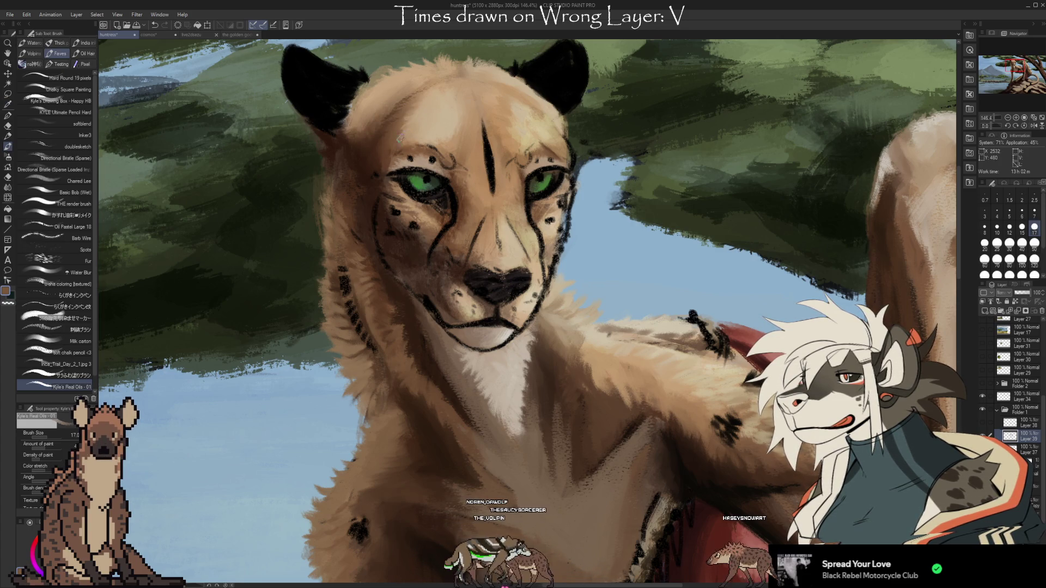
left_click(420, 106, "alt")
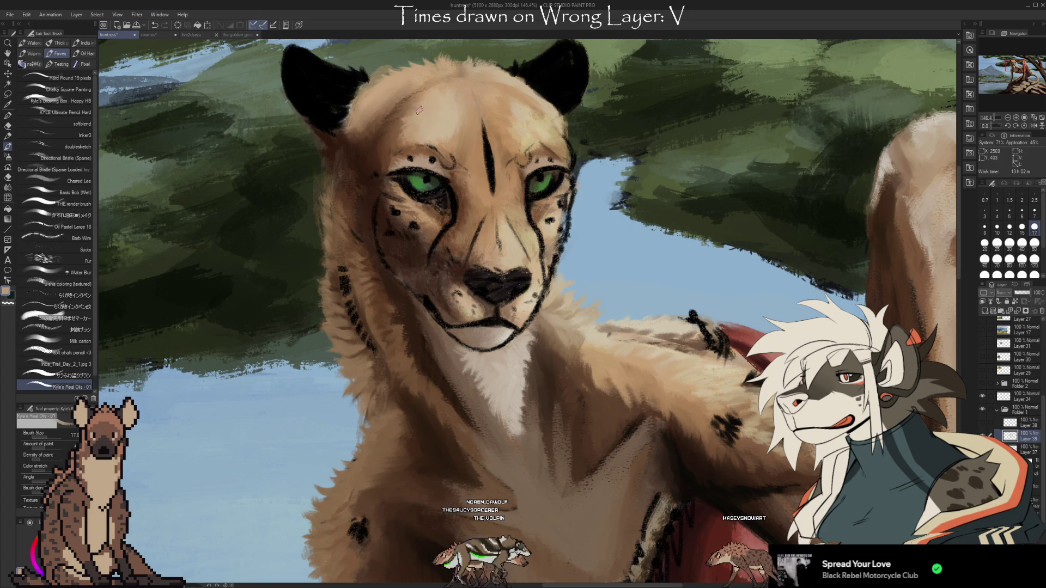
- Alt-sample dark brown from the cheetah's brow and another tone from its cheek
left_click(450, 146, "alt")
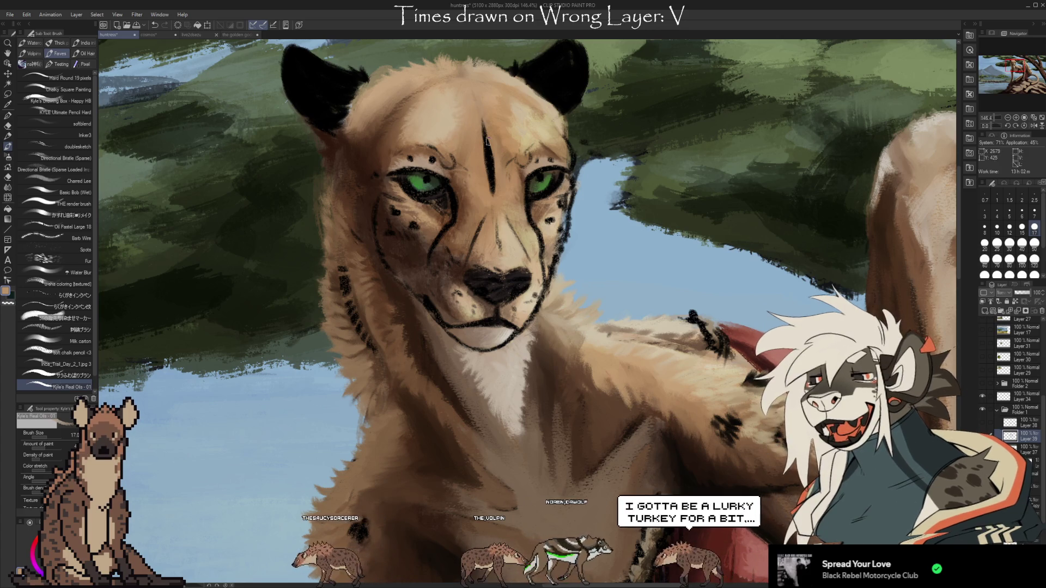
key("alt")
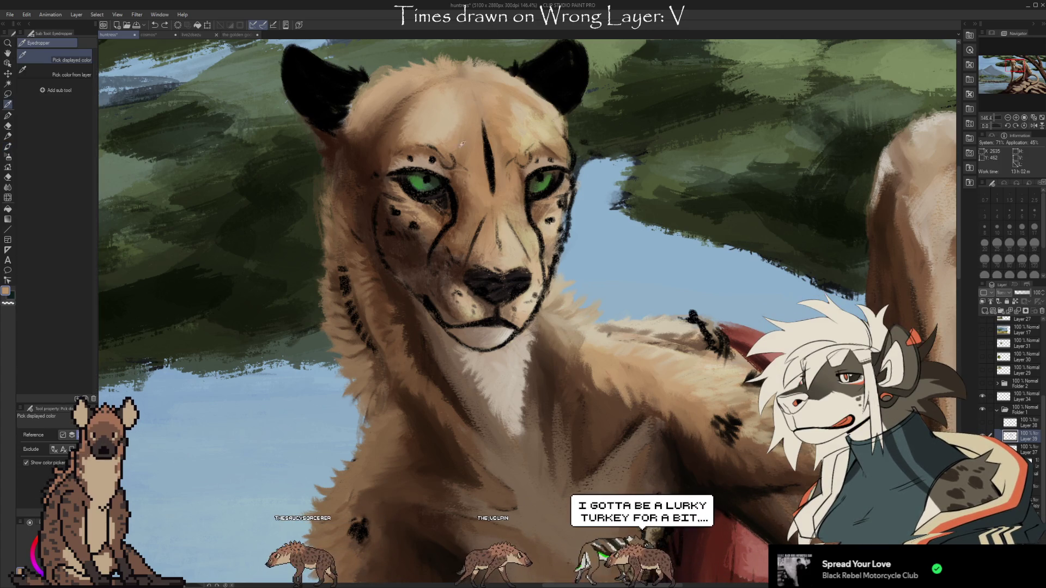
left_click_drag(467, 179, 462, 179)
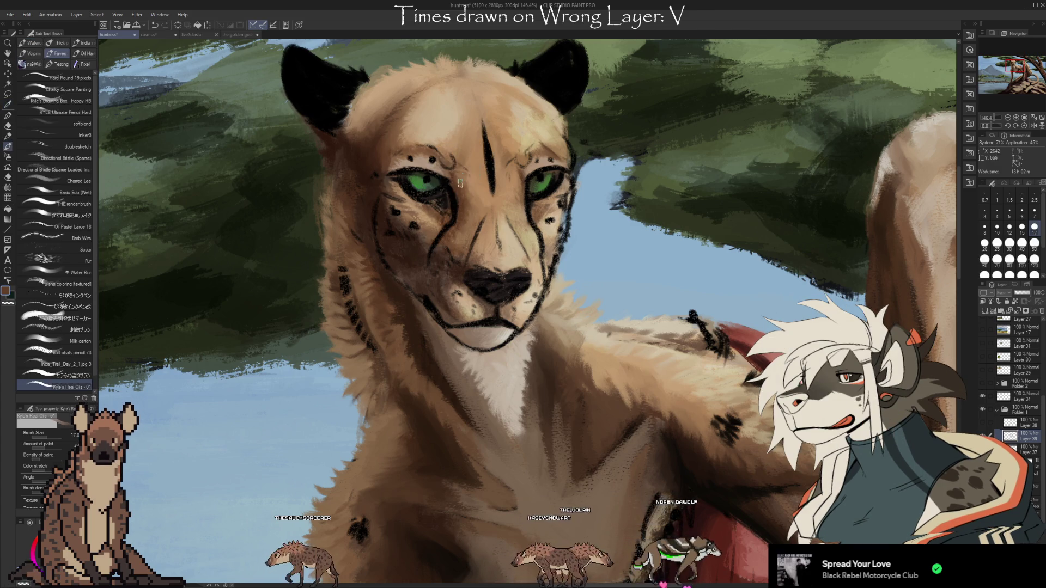
key("alt")
left_click_drag(464, 205, 464, 201)
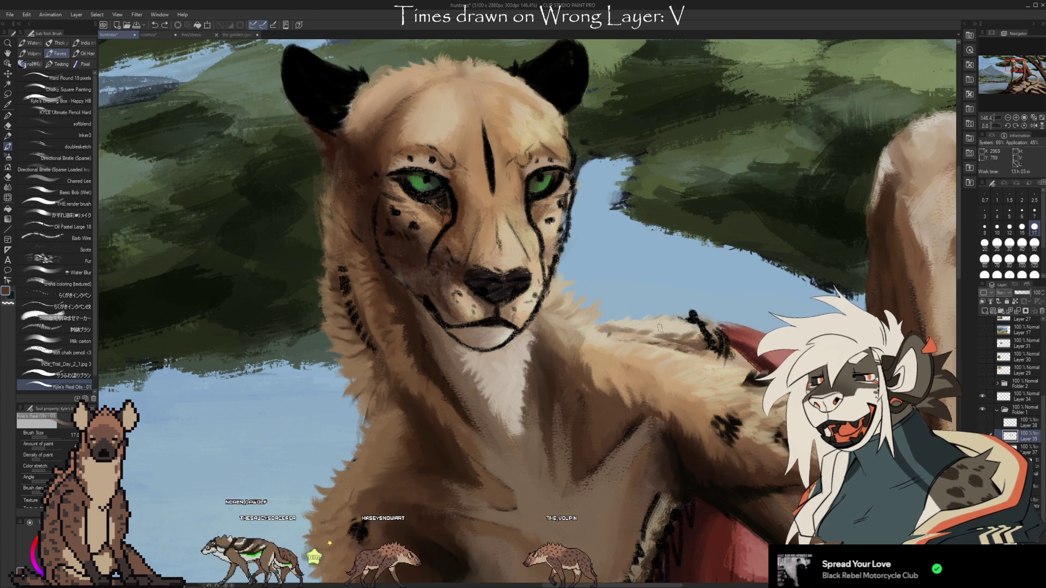
scroll(421, 233, "down", 1)
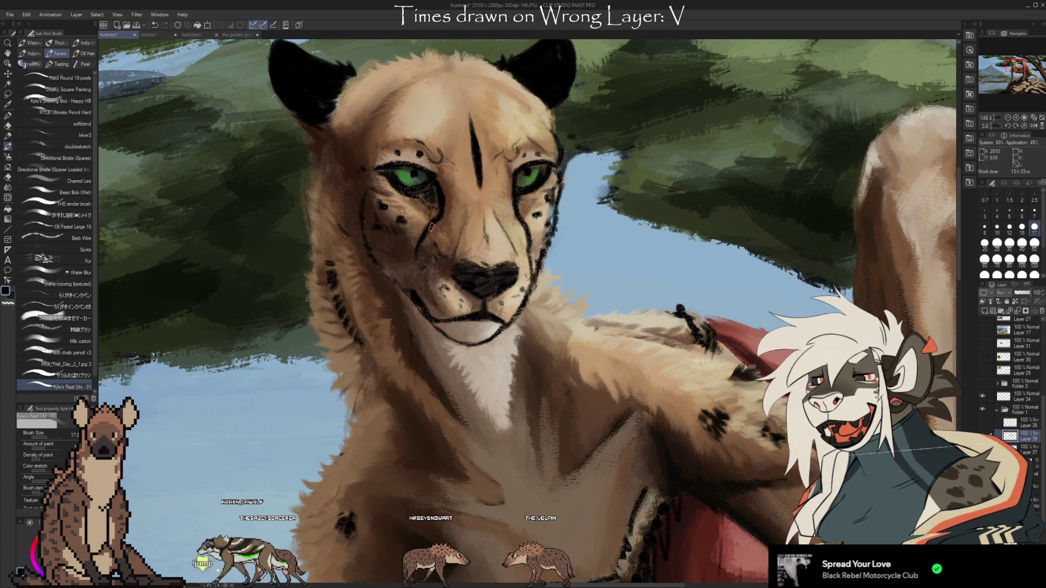
- Sample brown, near-black and tan from the cheek, then fit the whole savanna painting with Ctrl+0
left_click(440, 222, "alt")
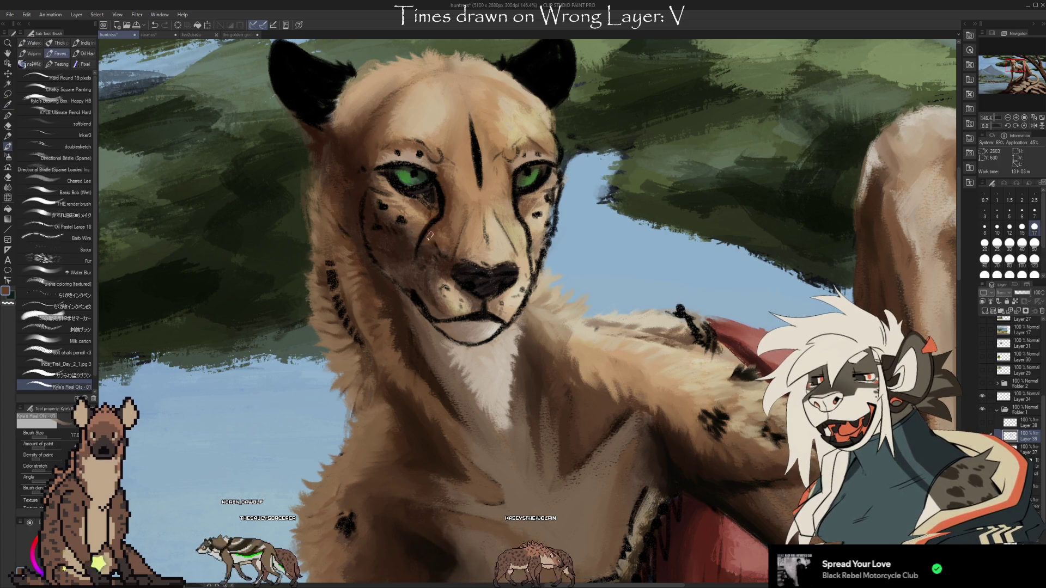
left_click(433, 223, "alt")
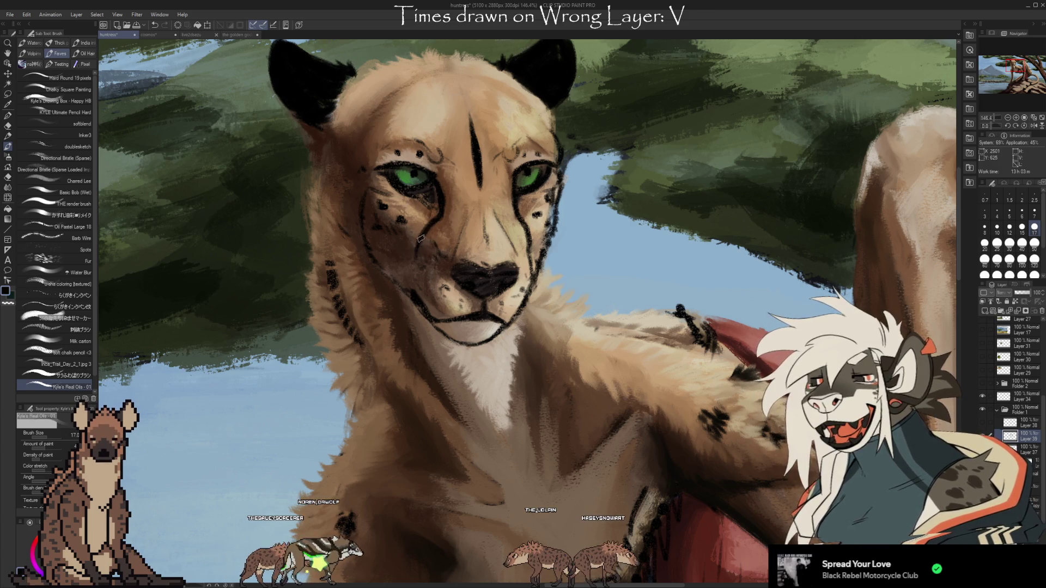
left_click(522, 223, "alt")
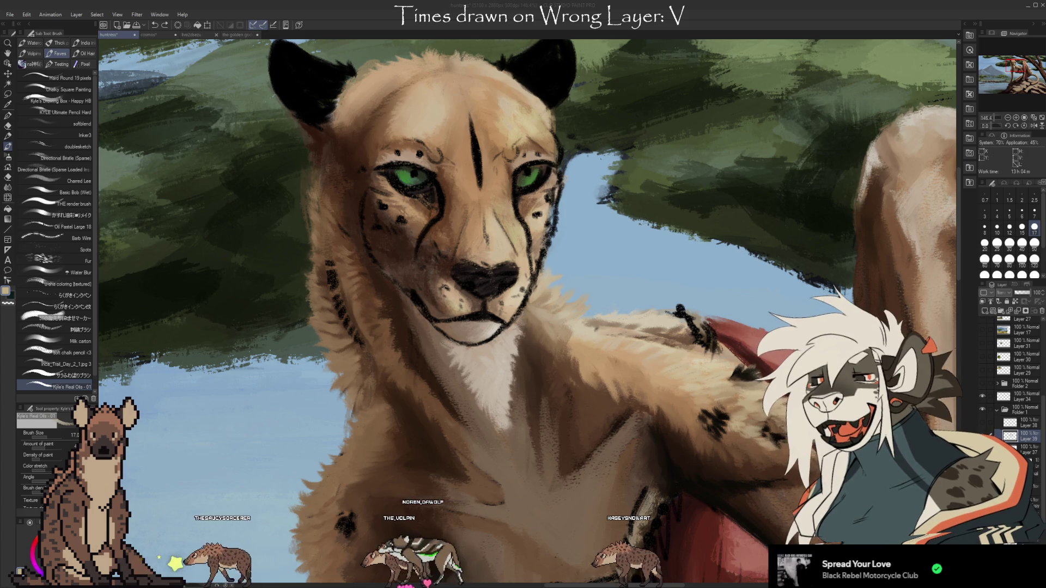
key("ctrl+0")
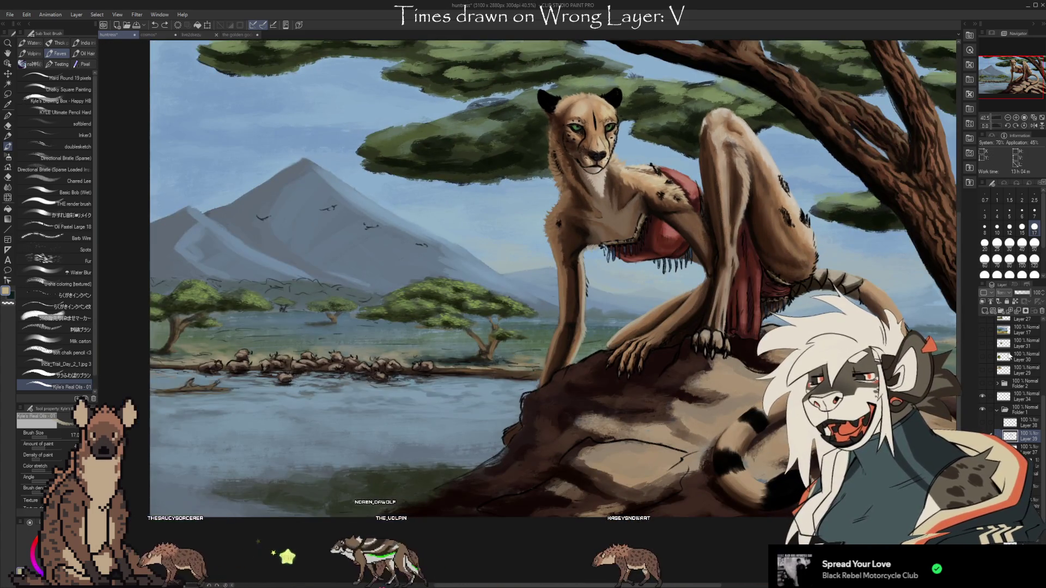
- Paste the turkey reference onto a new layer, enlarge it with Ctrl+T and zoom in to study it
key("ctrl+shift+n")
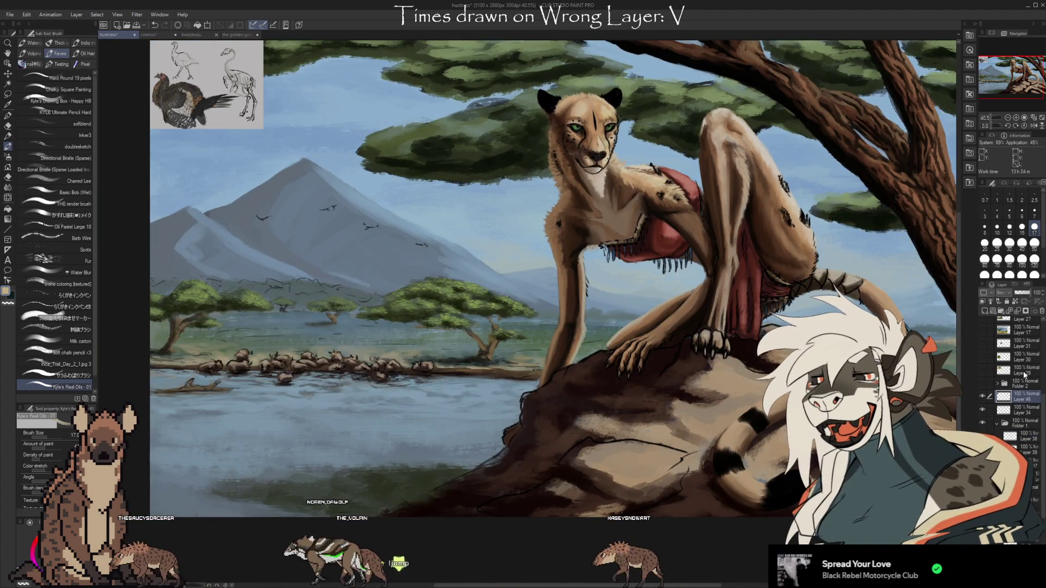
key("ctrl+t")
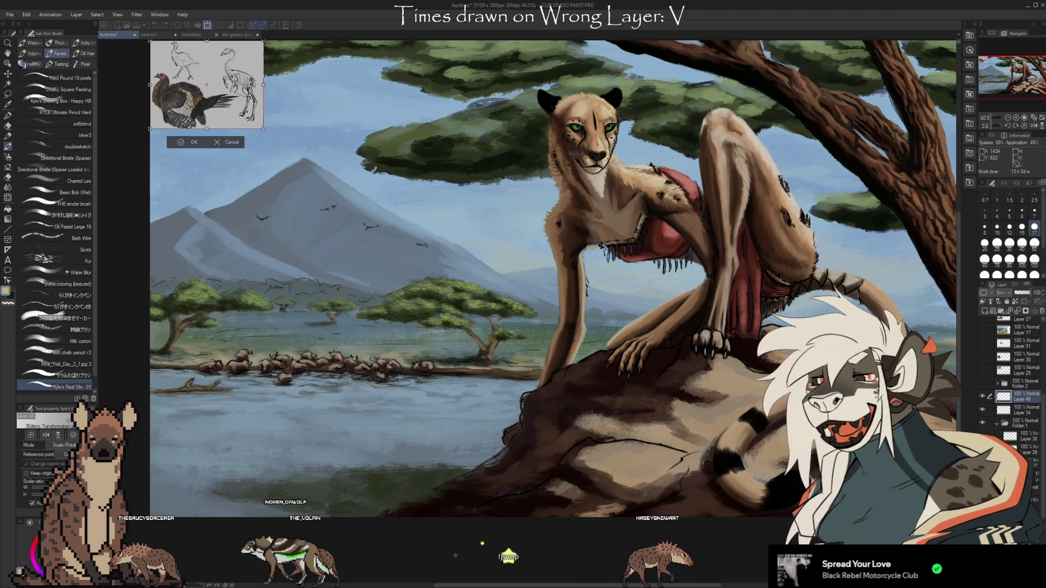
left_click_drag(221, 129, 602, 474)
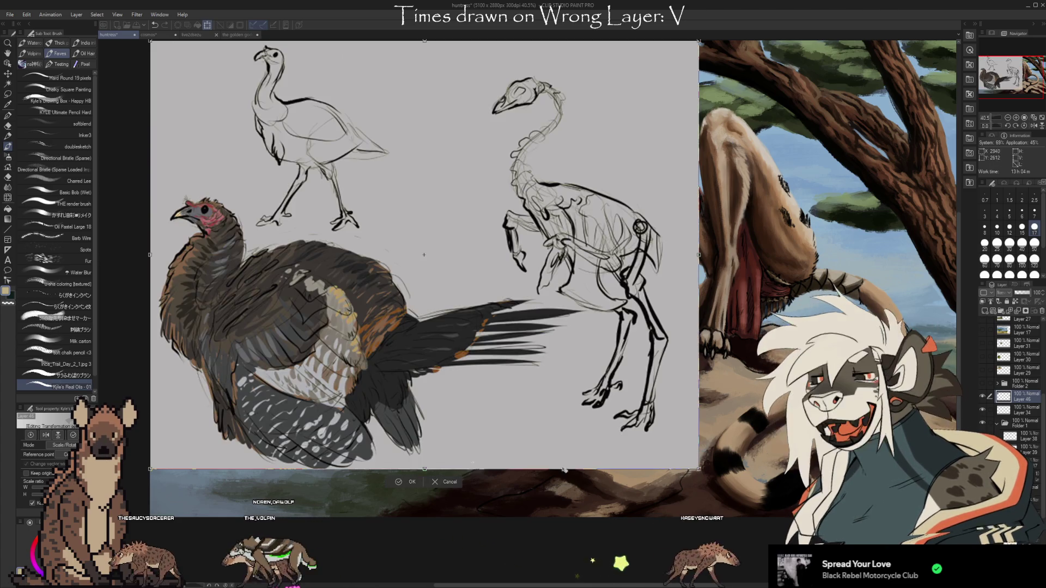
scroll(160, 421, "up", 4)
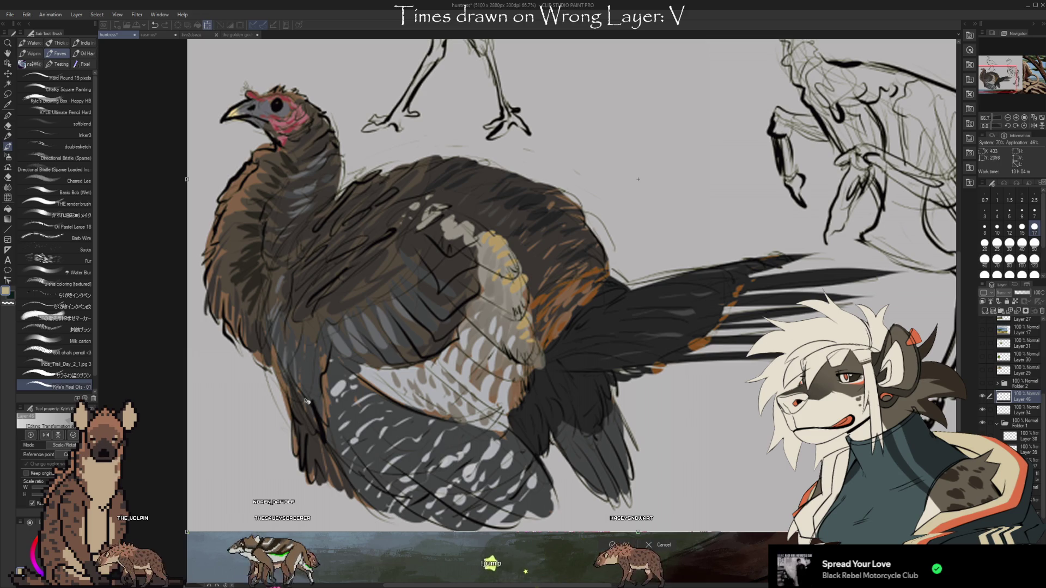
scroll(243, 92, "up", 1)
scroll(243, 92, "up", 2)
scroll(244, 91, "up", 1)
scroll(243, 92, "up", 1)
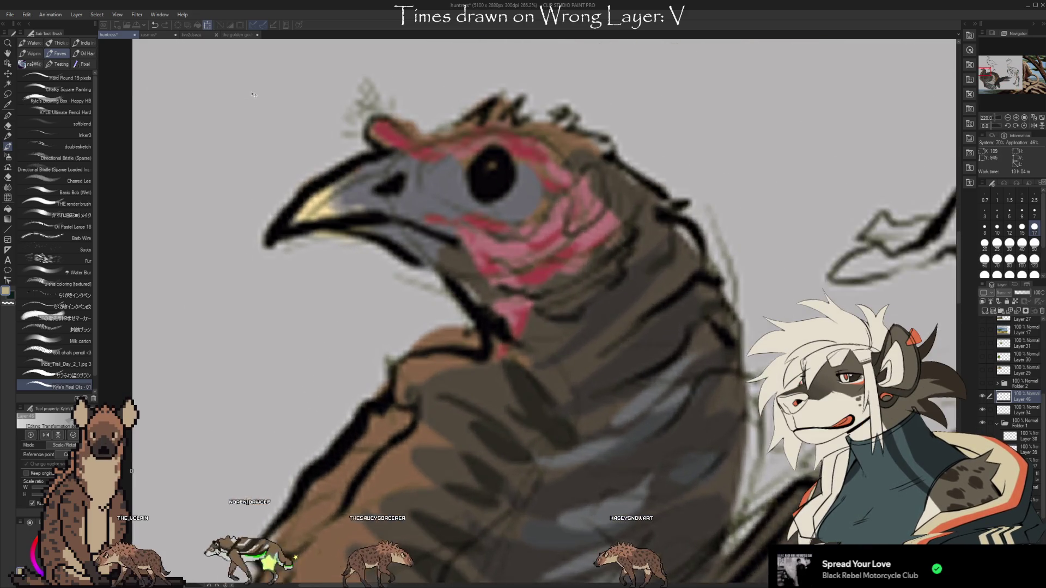
scroll(255, 97, "up", 1)
scroll(481, 81, "up", 1)
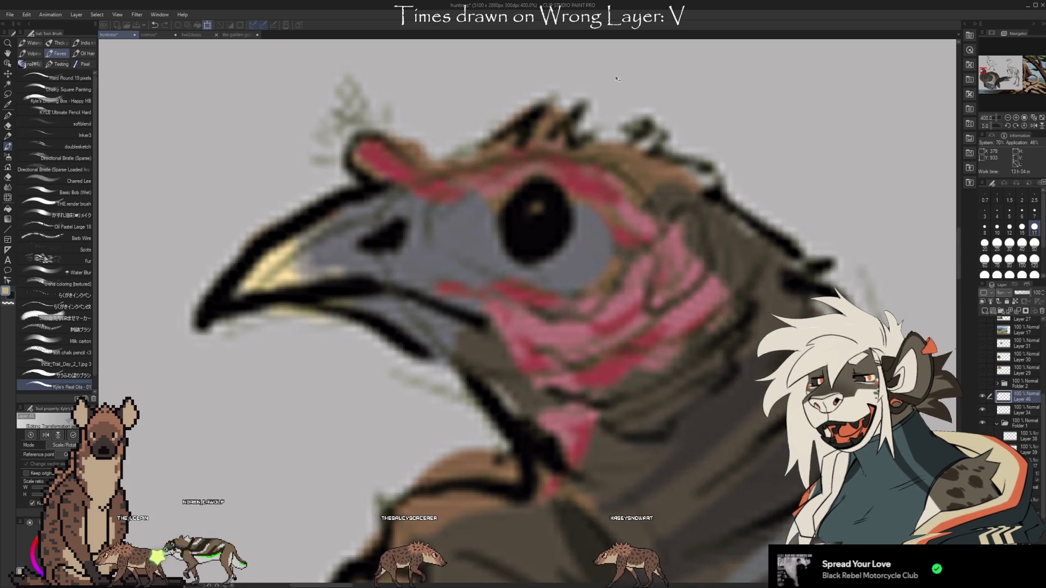
scroll(556, 92, "up", 1)
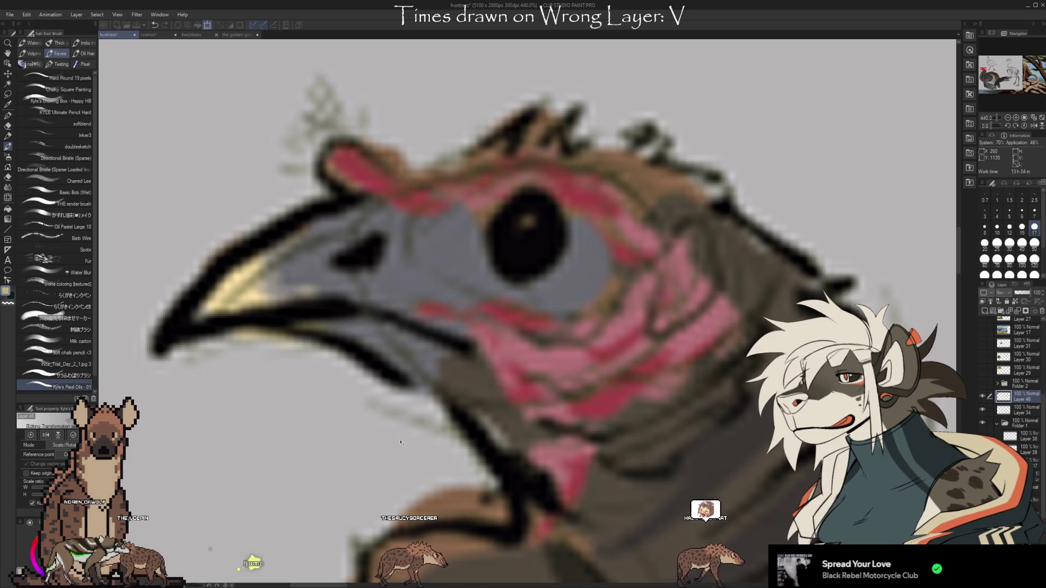
scroll(327, 229, "down", 2)
scroll(302, 192, "down", 2)
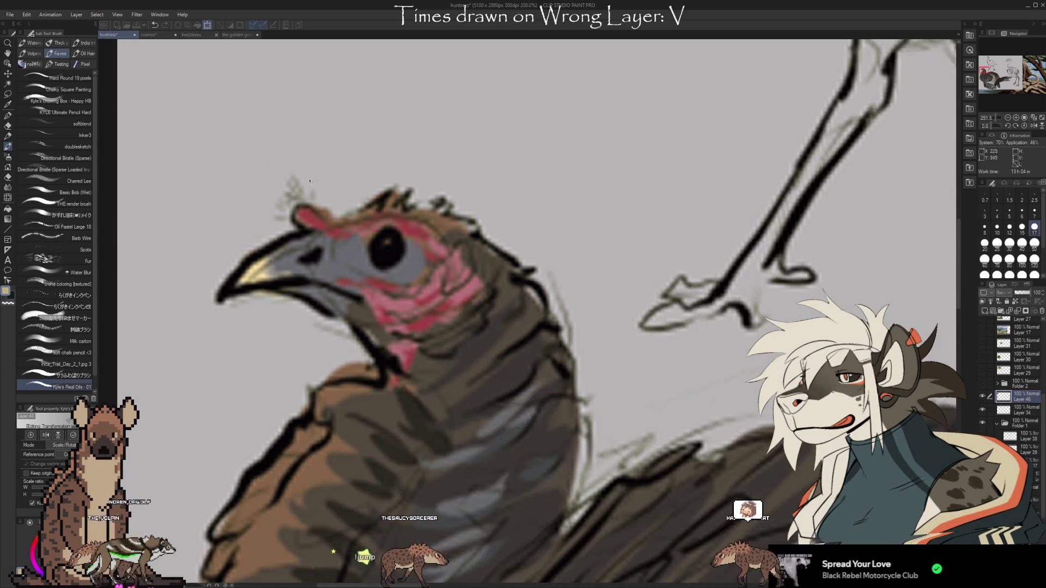
scroll(303, 192, "down", 3)
scroll(325, 388, "down", 2)
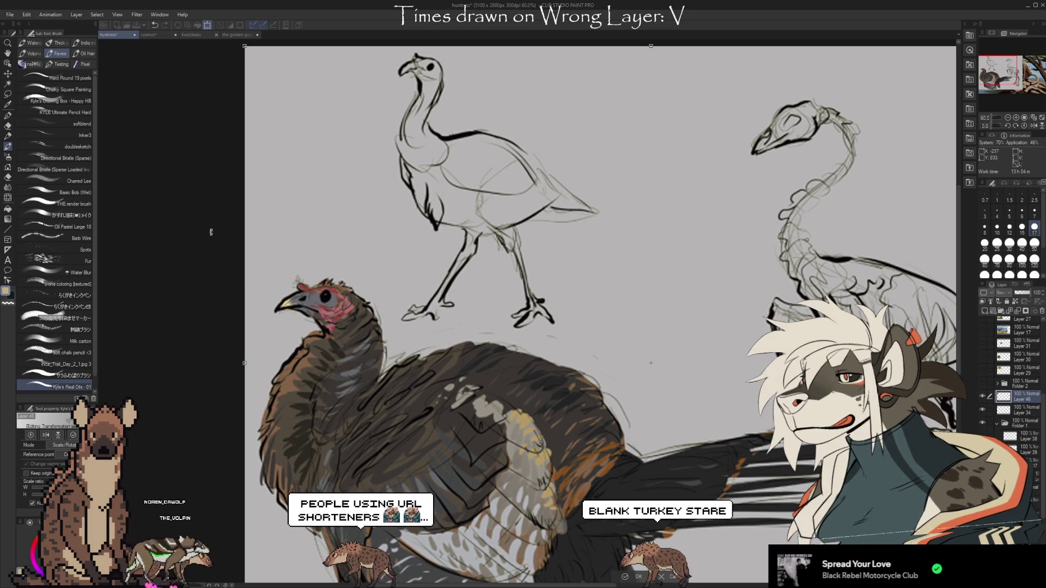
- Zoom out and scroll around to view the whole turkey reference sheet
key("ctrl+minus")
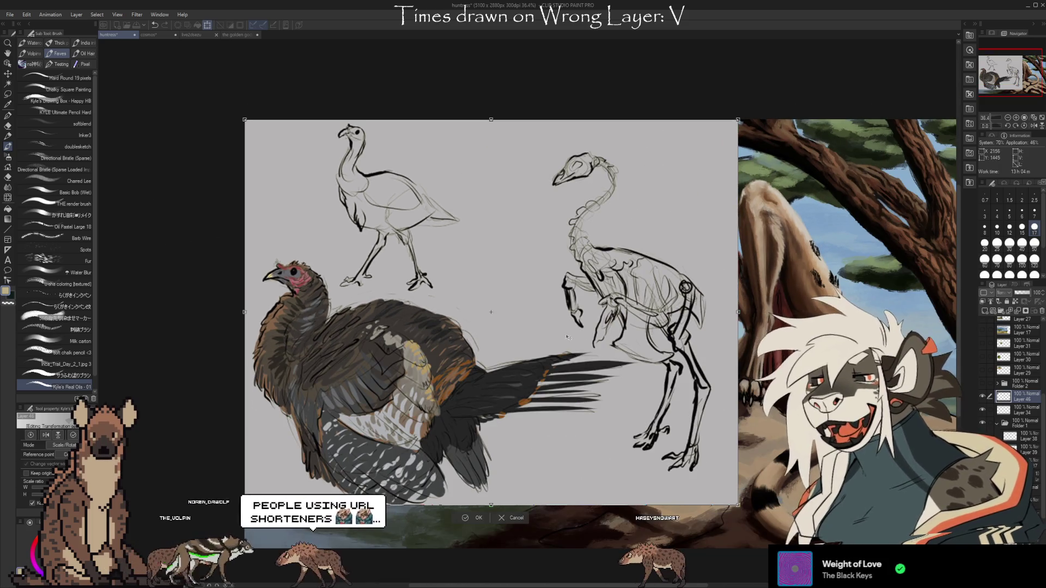
scroll(699, 300, "up", 2)
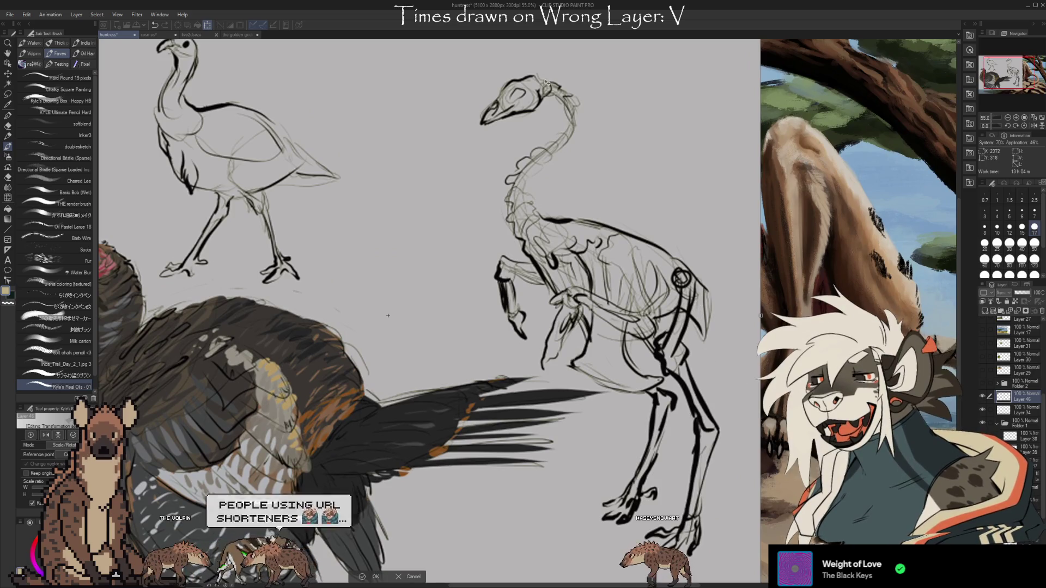
scroll(388, 316, "down", 1)
scroll(381, 314, "up", 1)
scroll(379, 311, "down", 1)
scroll(377, 310, "up", 3)
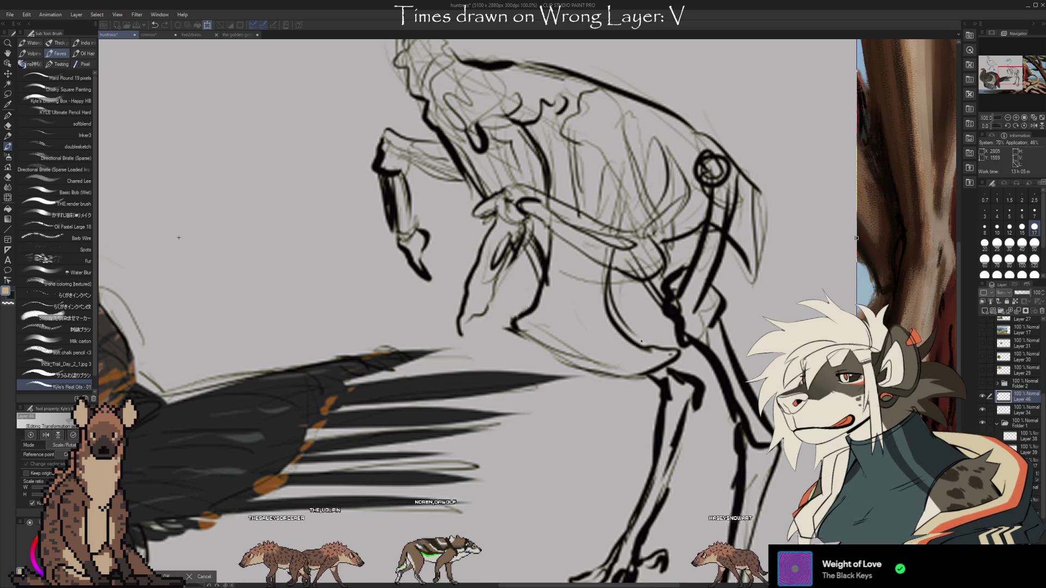
scroll(636, 185, "down", 5)
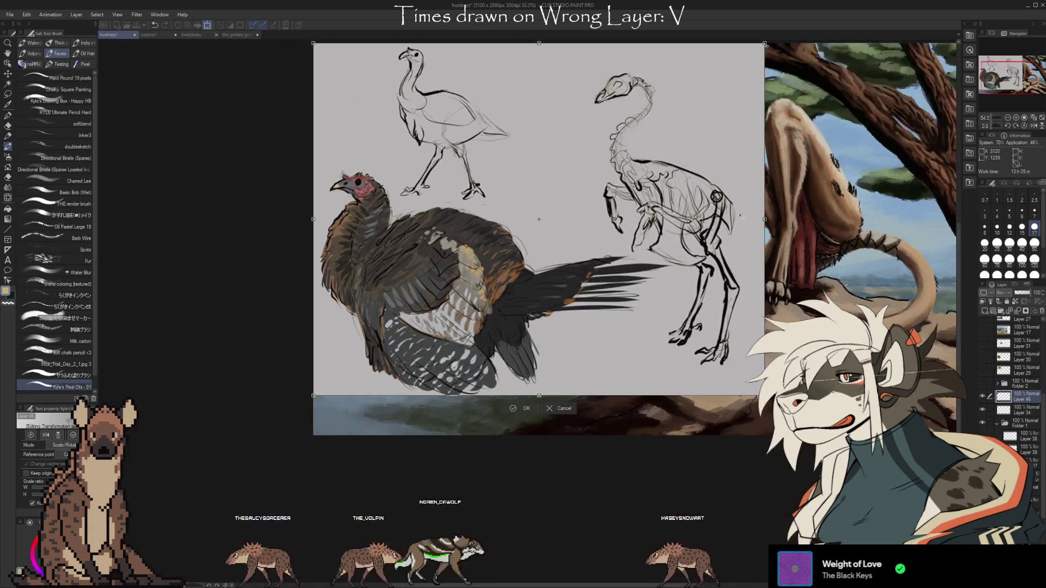
scroll(376, 250, "up", 3)
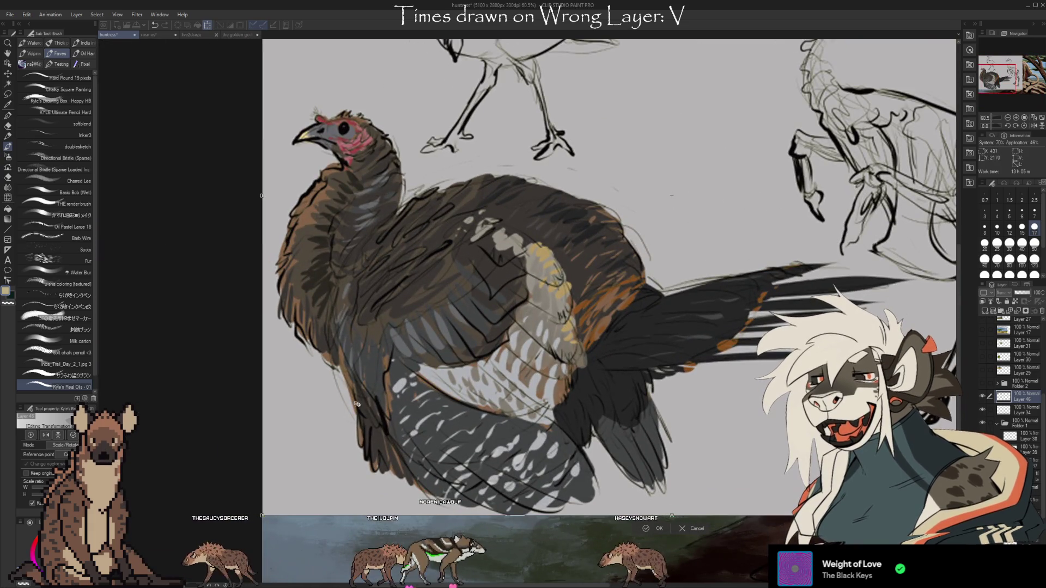
scroll(415, 395, "down", 3)
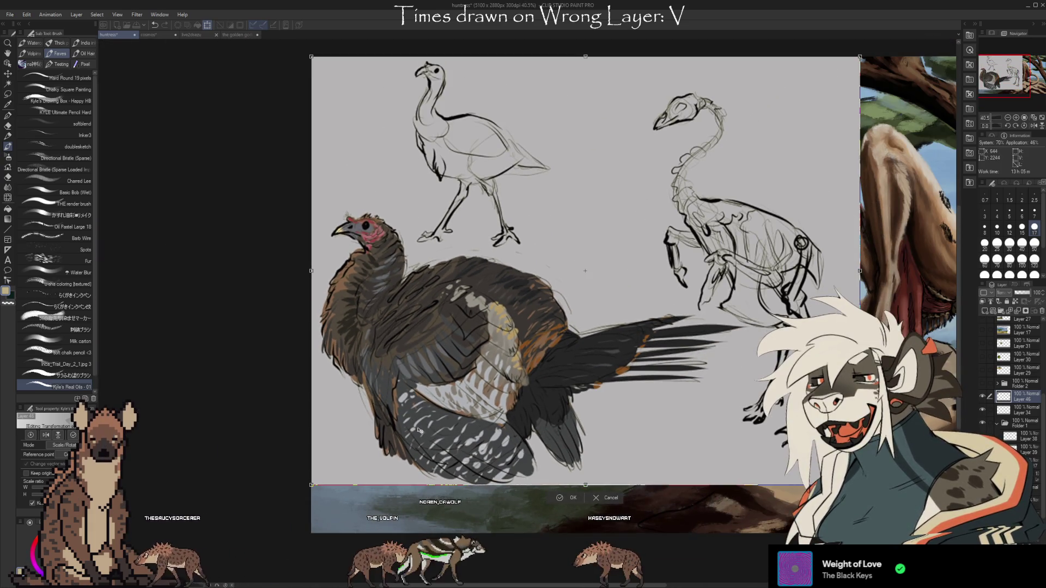
scroll(551, 352, "up", 3)
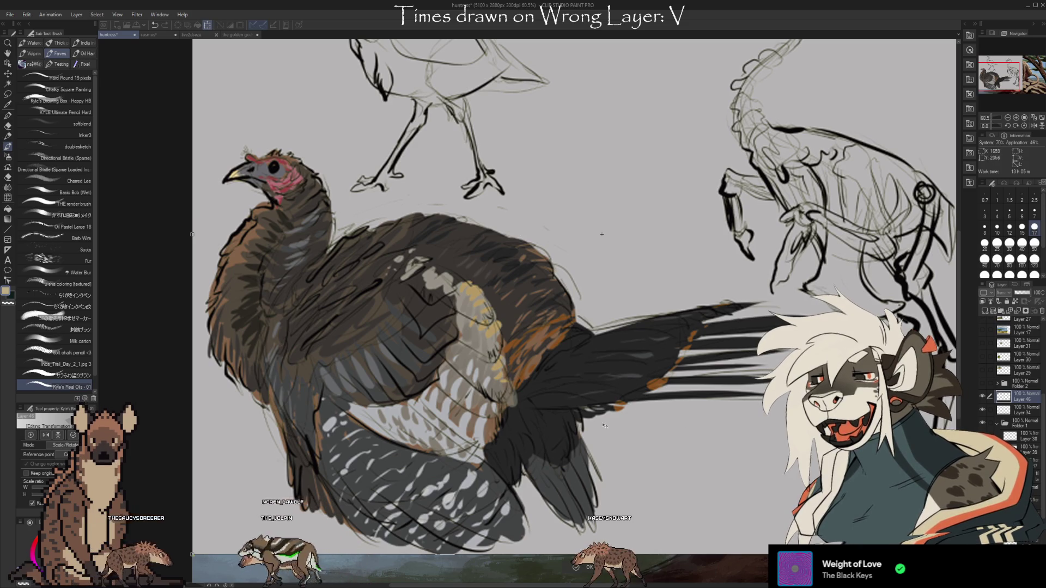
scroll(279, 373, "down", 3)
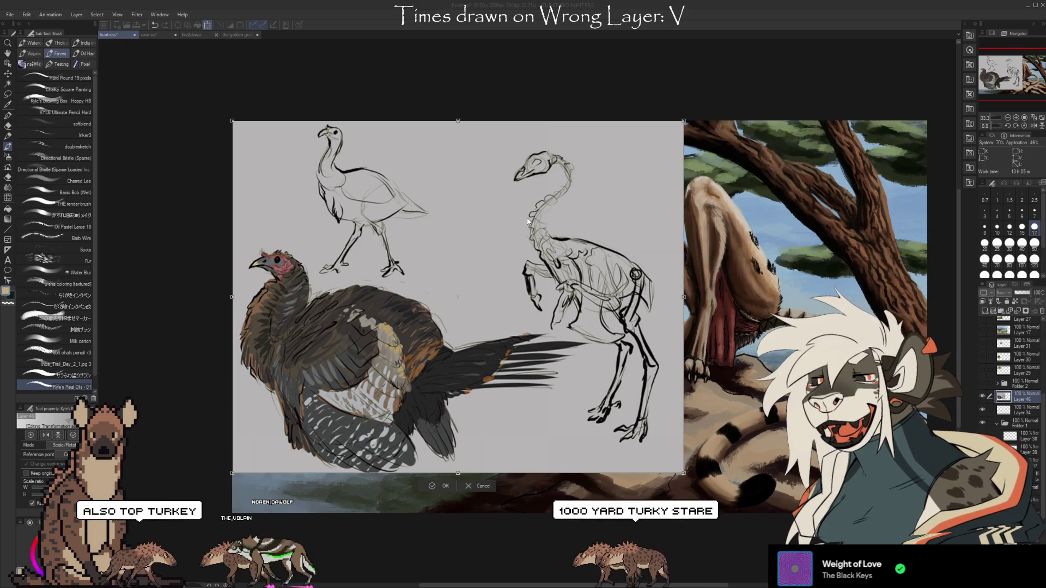
- Cancel the transform, delete the turkey reference layer, and select Layer 39 in Folder 1
key("Escape")
scroll(1042, 314, "up", 1)
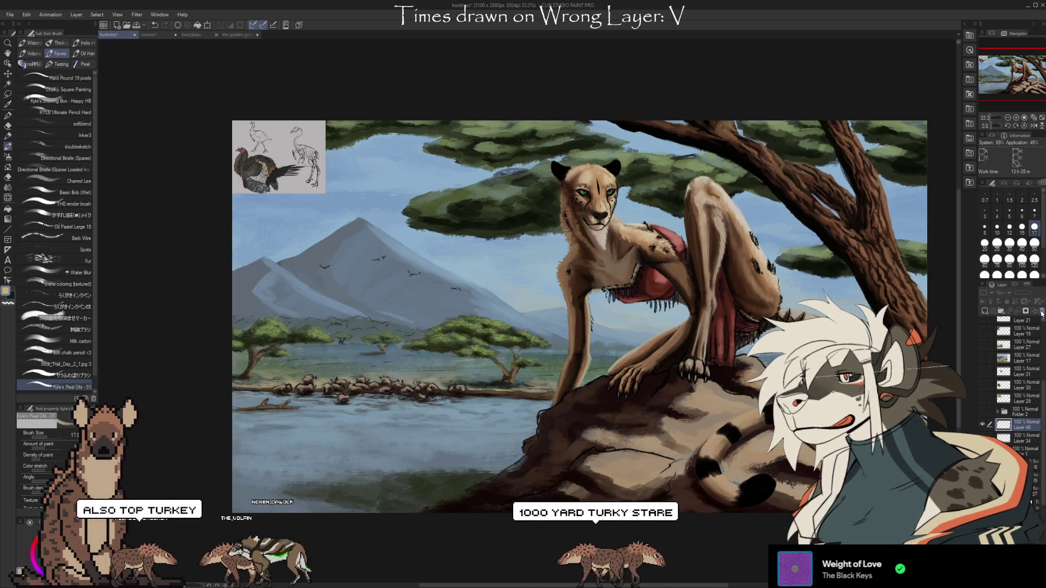
left_click(1042, 312)
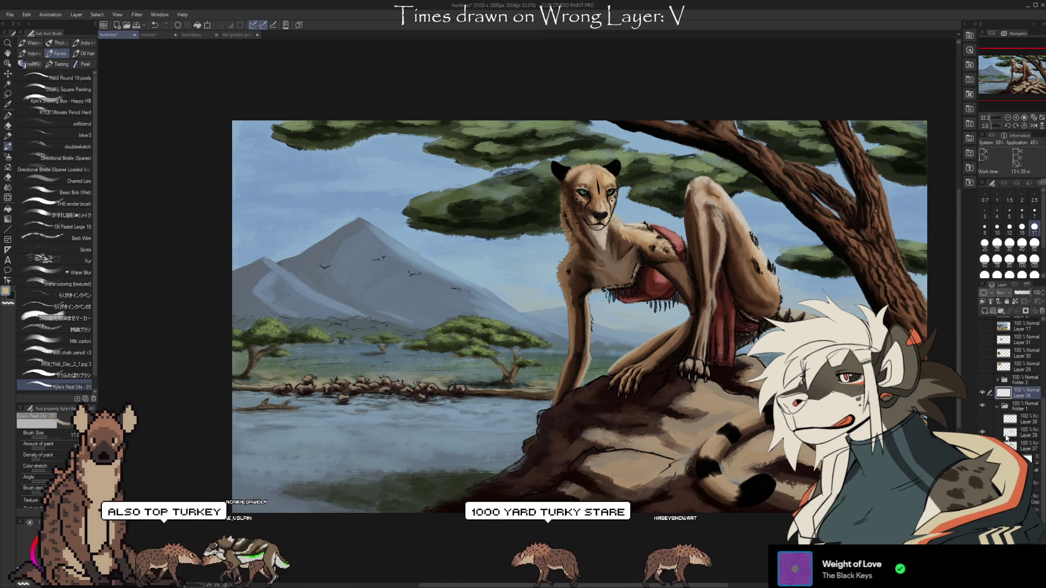
scroll(999, 432, "down", 1)
left_click(1009, 412)
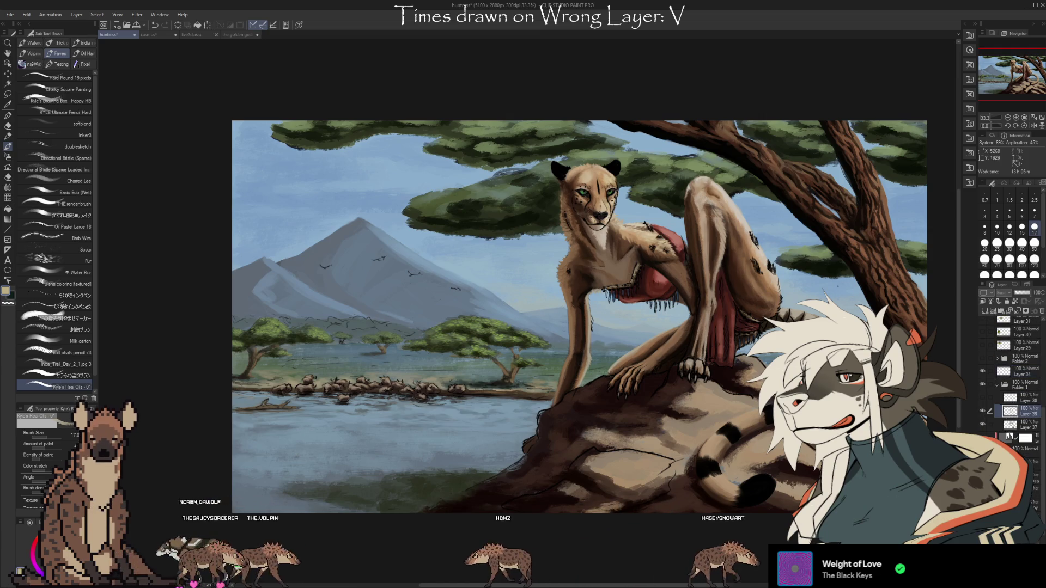
scroll(520, 199, "up", 3)
scroll(520, 200, "up", 3)
scroll(521, 200, "up", 2)
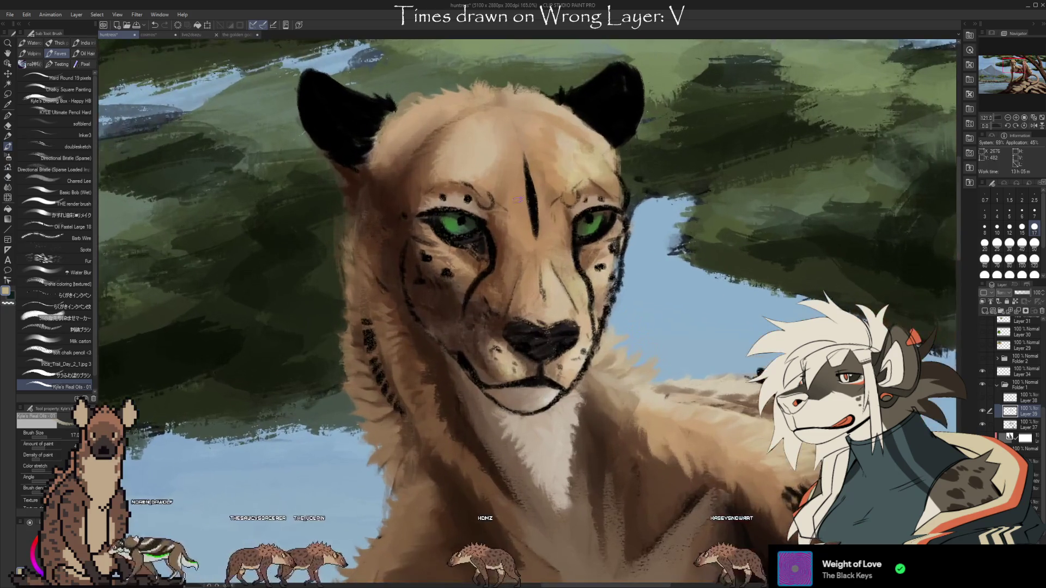
- Frame the cheetah's face, set the brush to size 12 and pick the light beige cheek colour
scroll(640, 321, "up", 1)
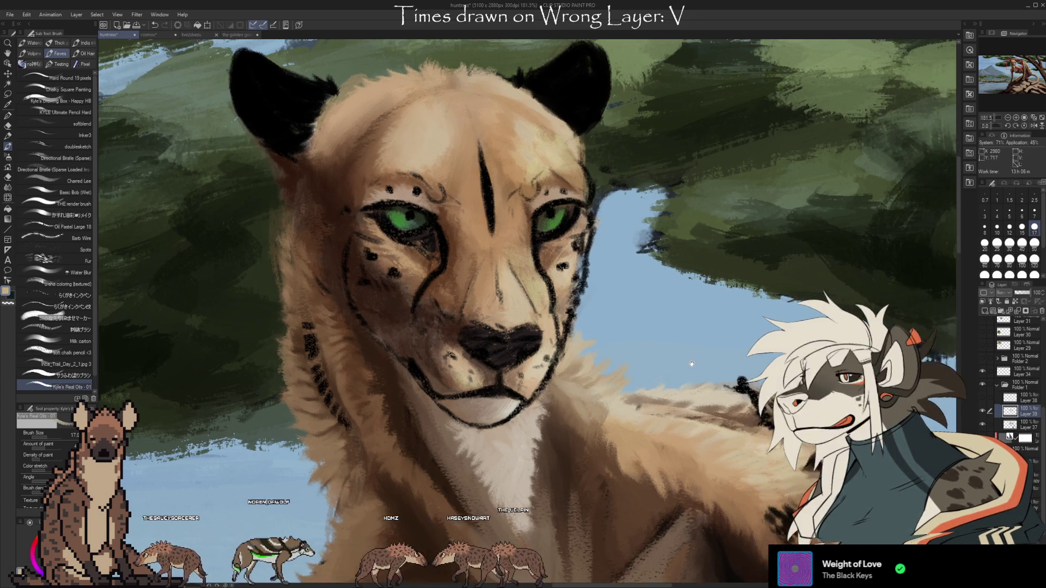
left_click_drag(523, 295, 475, 304)
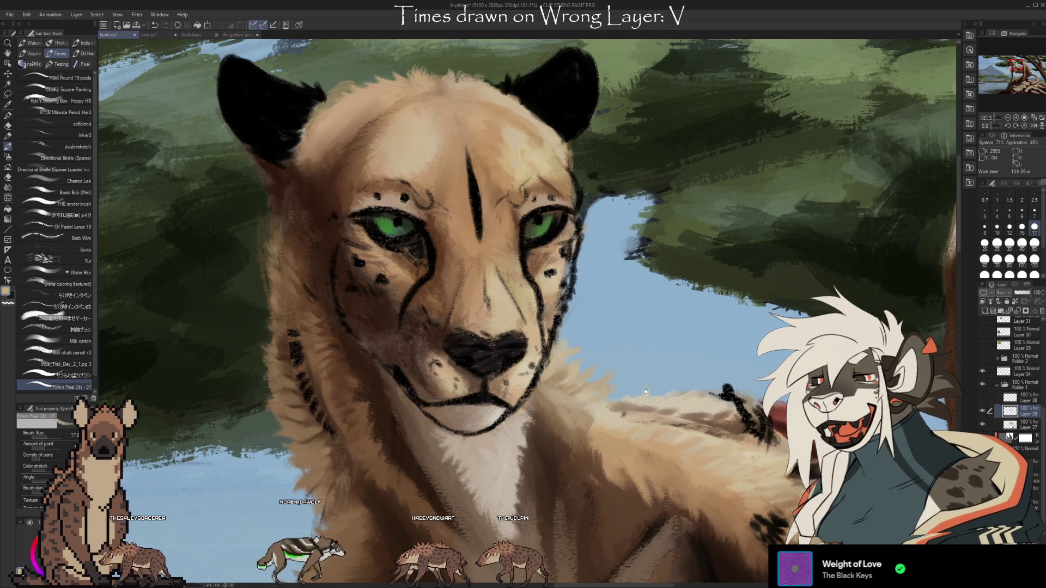
left_click_drag(647, 388, 651, 392)
key("bracketleft")
key("bracketleft")
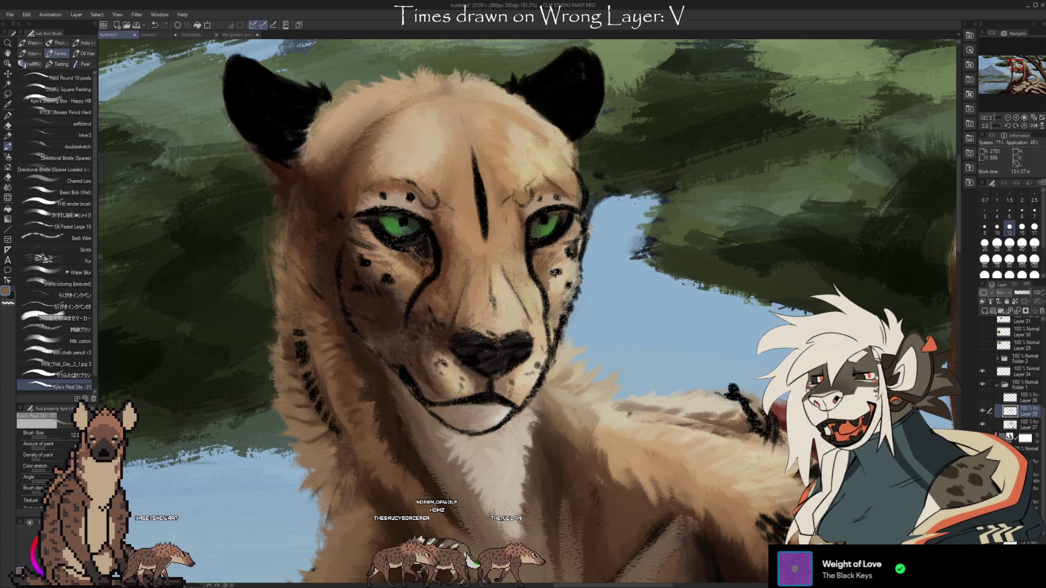
left_click(553, 276, "alt")
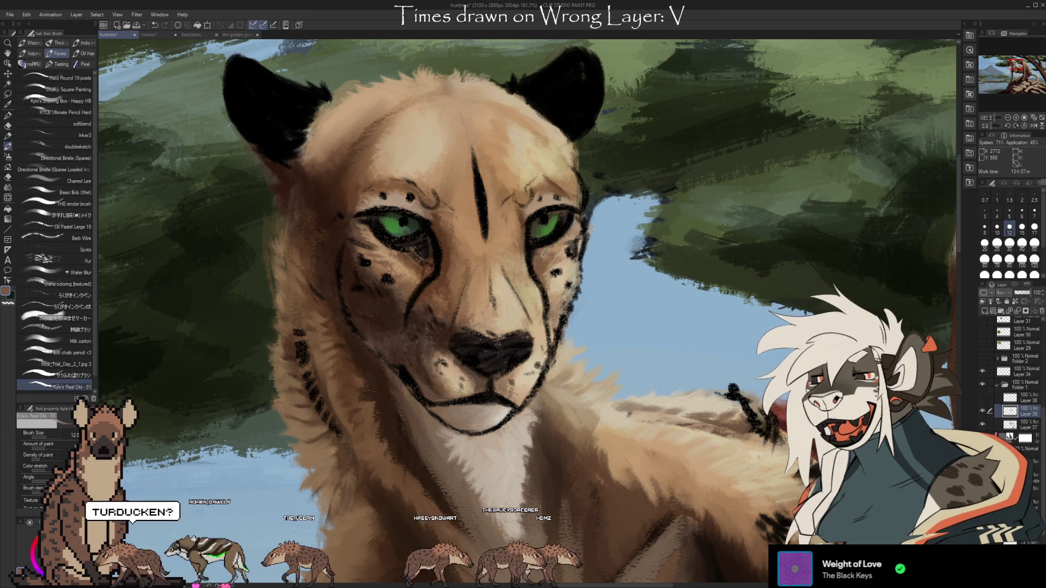
key("i")
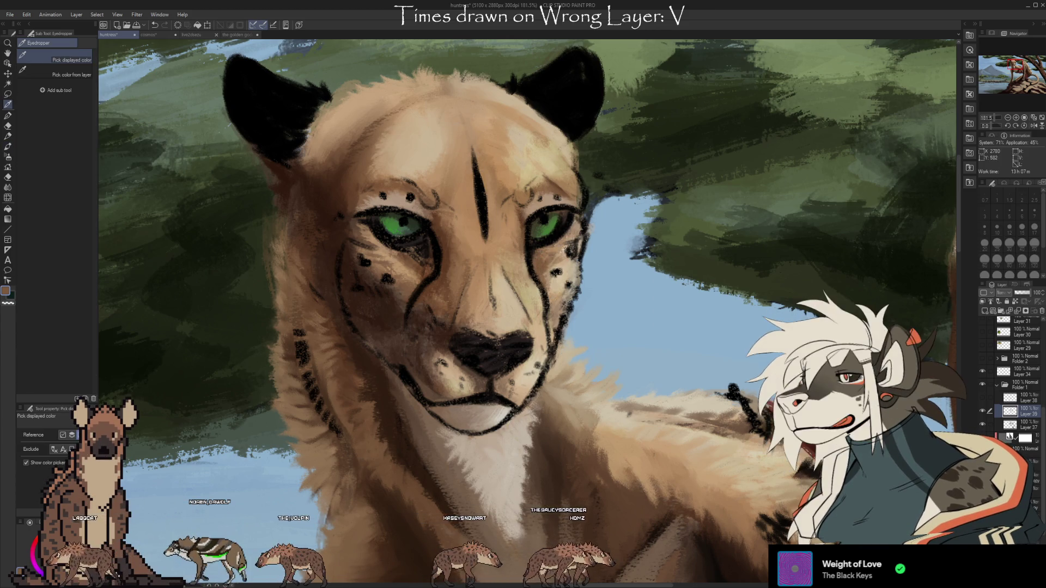
left_click(445, 258)
key("b")
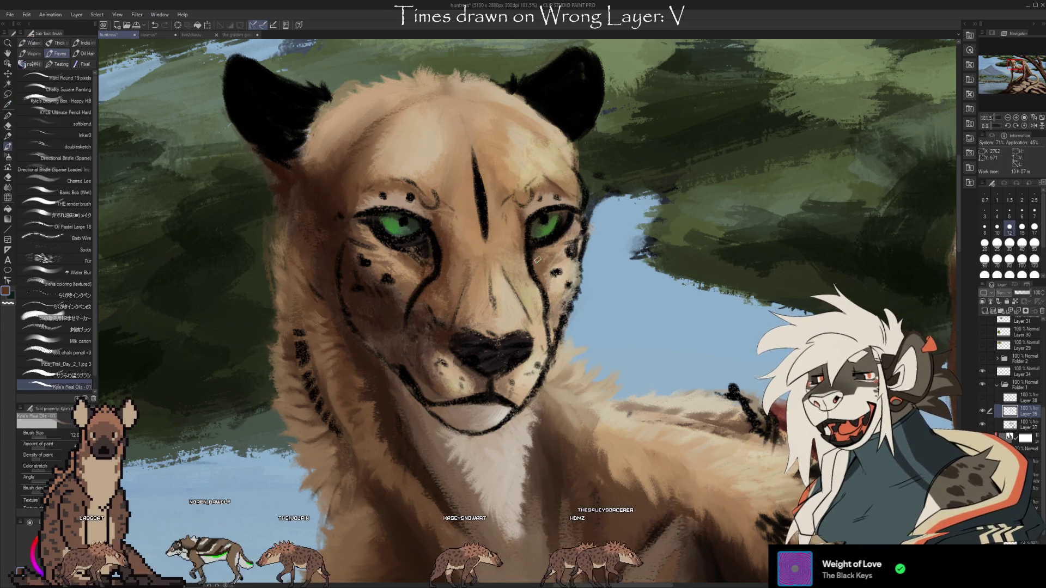
- Refine the brow, cheeks and chin using light tan, brow and chin tones sampled from the face
left_click(521, 229, "alt")
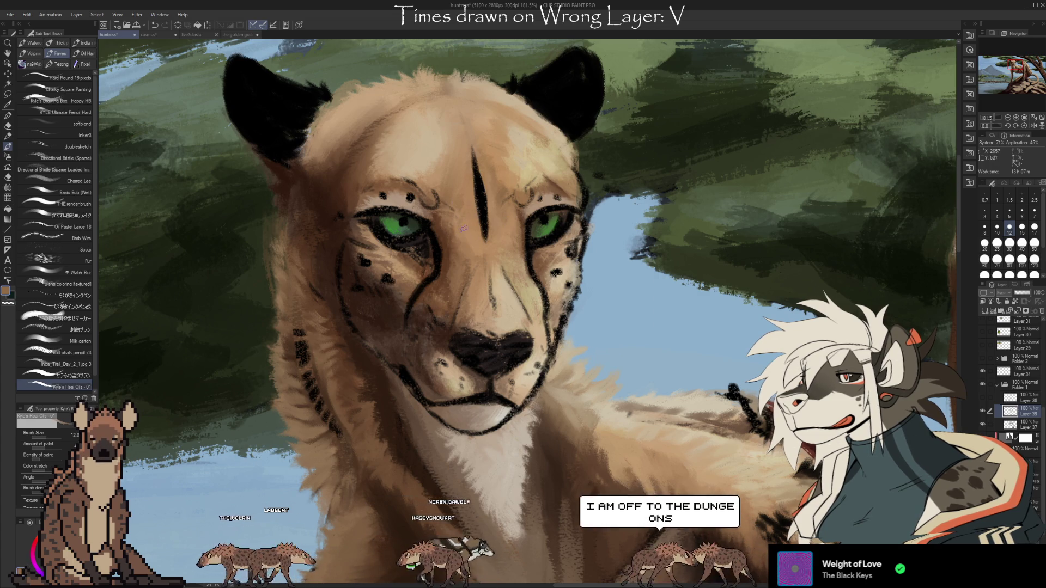
left_click(448, 200, "alt")
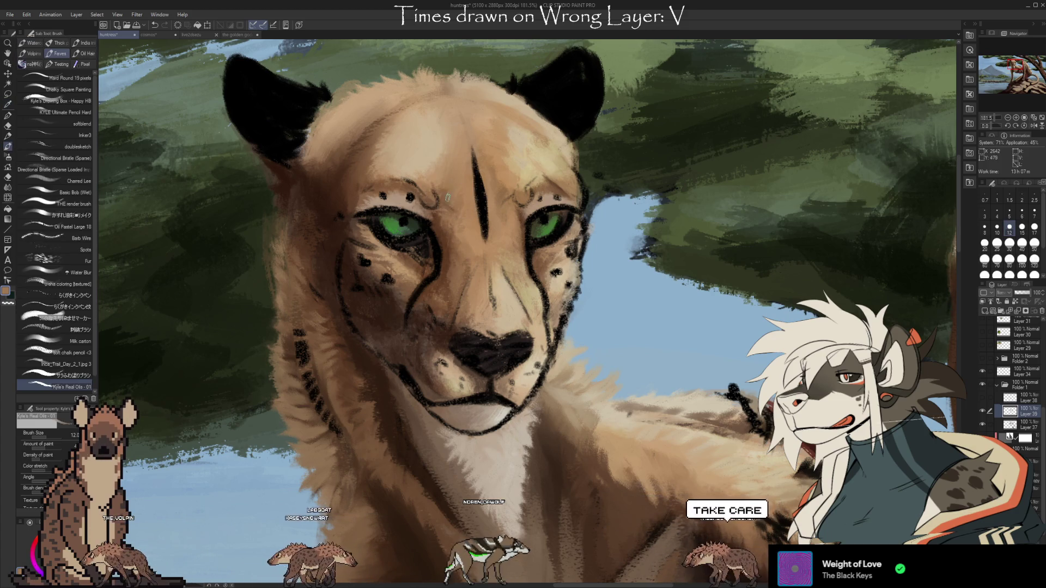
left_click(434, 220, "alt")
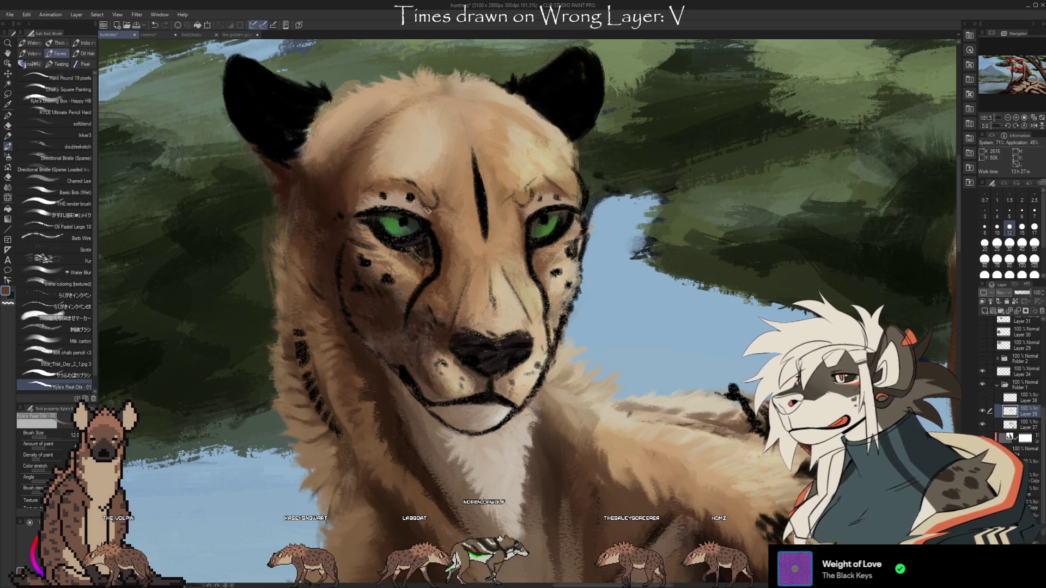
left_click(538, 203, "alt")
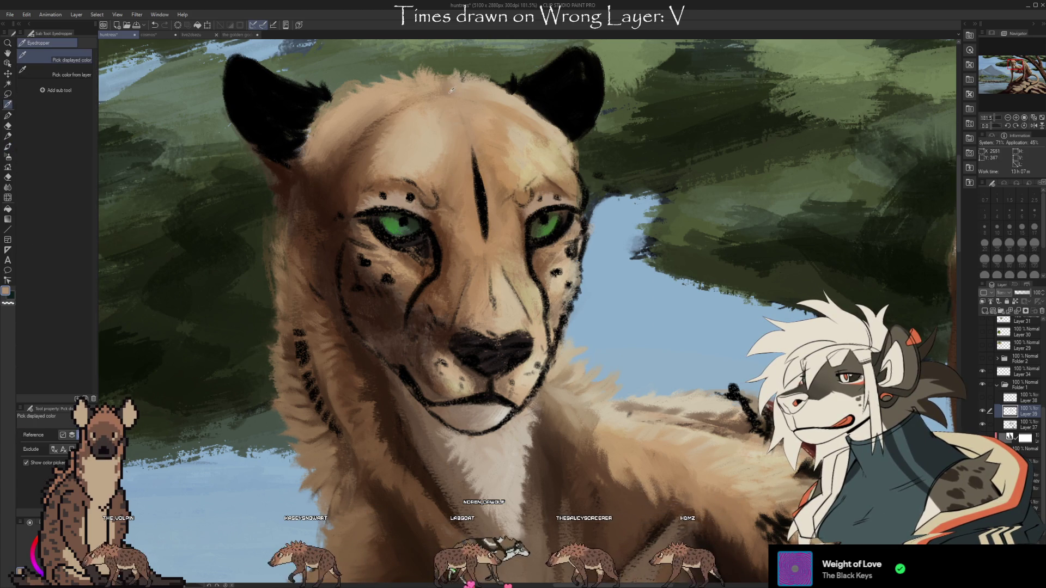
left_click(500, 417, "alt")
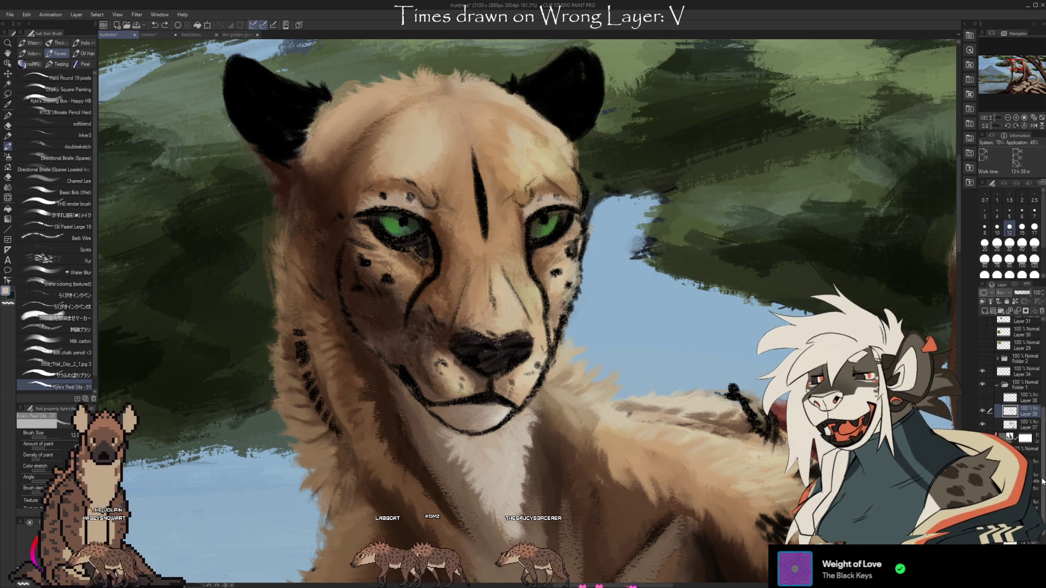
key("e")
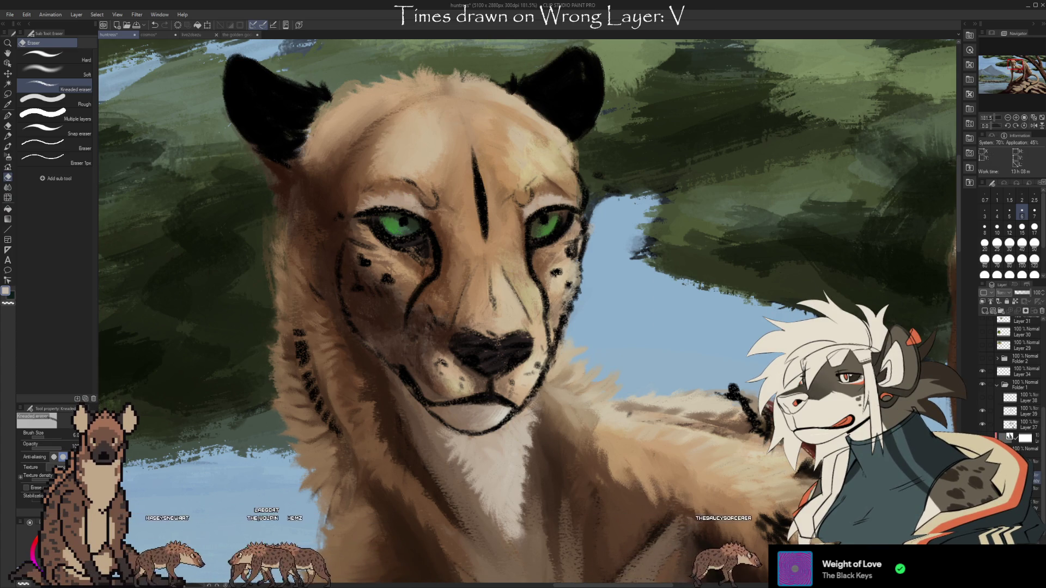
key("ctrl+z")
- Hide the sketch lines and erase the dark spot clusters on the cheek and raised leg
key("ctrl+y")
key("ctrl+z")
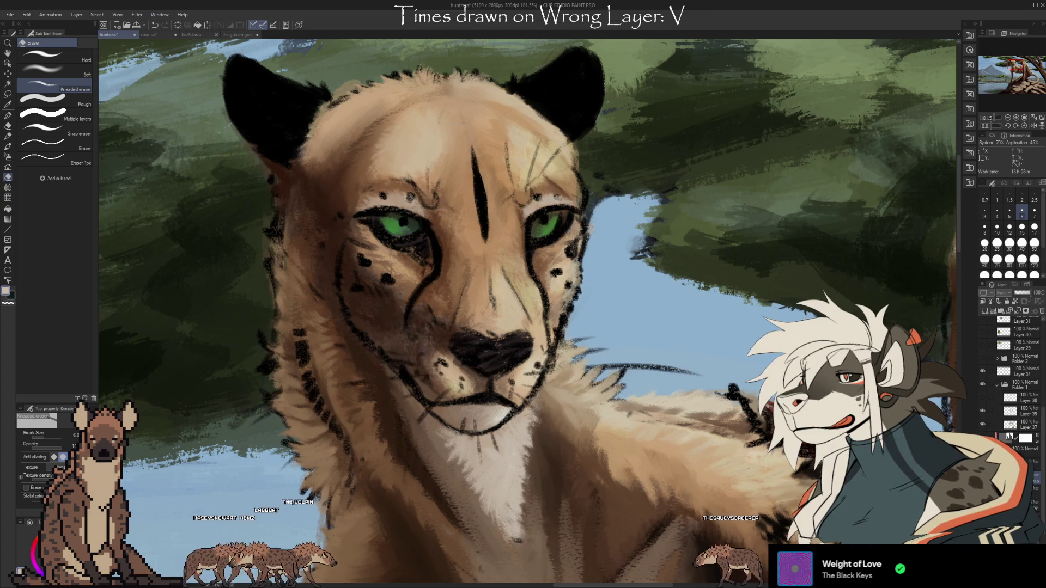
key("ctrl+y")
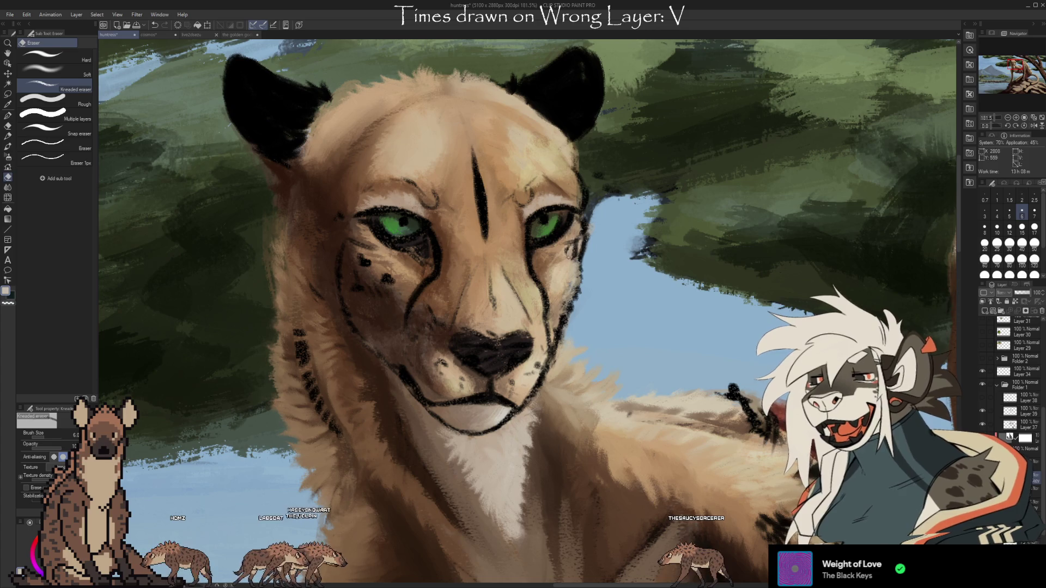
left_click(385, 282)
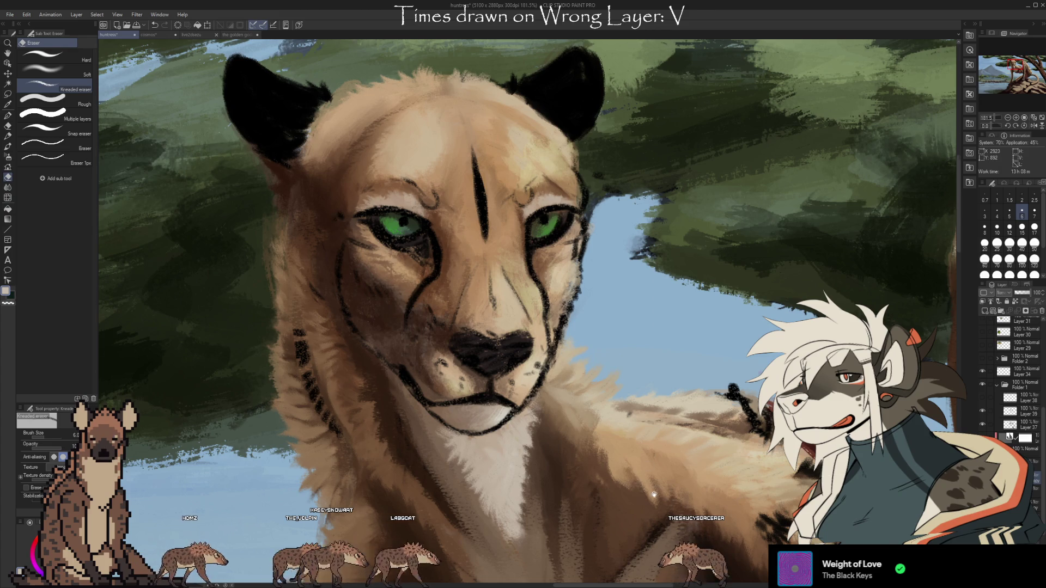
left_click_drag(658, 499, 630, 340)
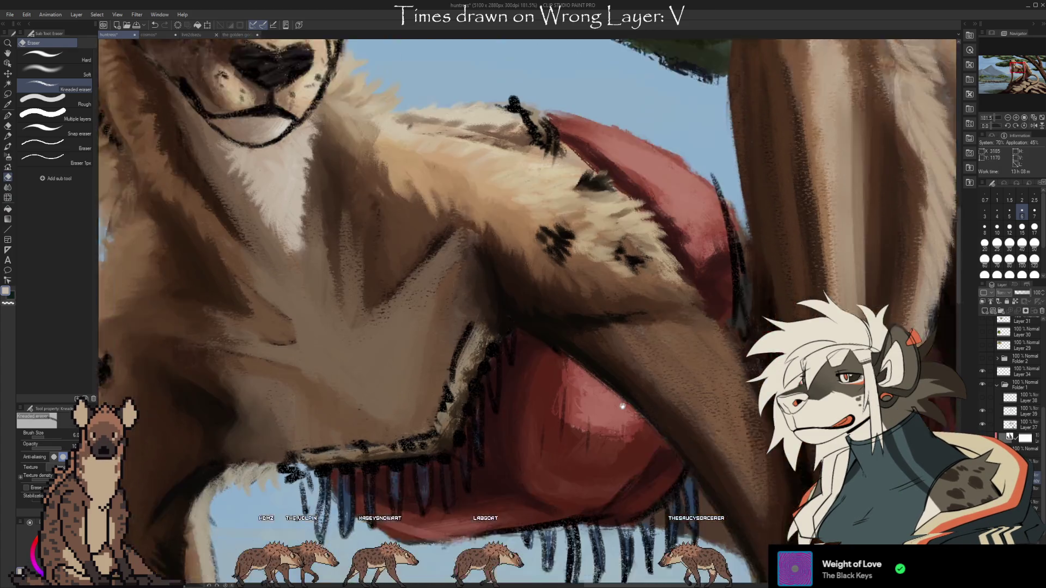
mouse_move(620, 247)
left_mouse_down()
mouse_move(688, 402)
mouse_move(565, 346)
left_mouse_up()
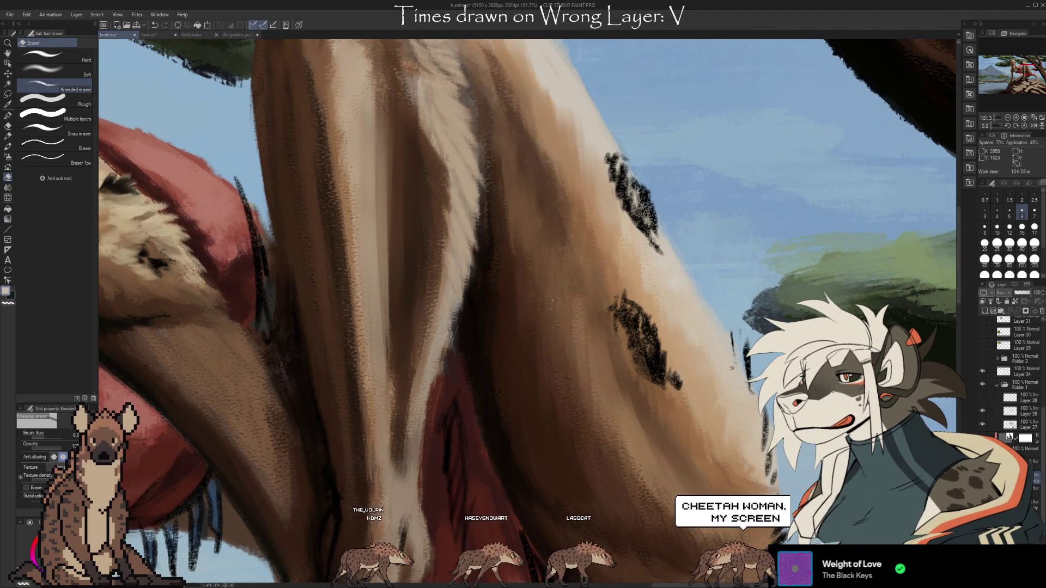
mouse_move(668, 382)
left_mouse_down()
mouse_move(626, 305)
mouse_move(612, 313)
left_mouse_up()
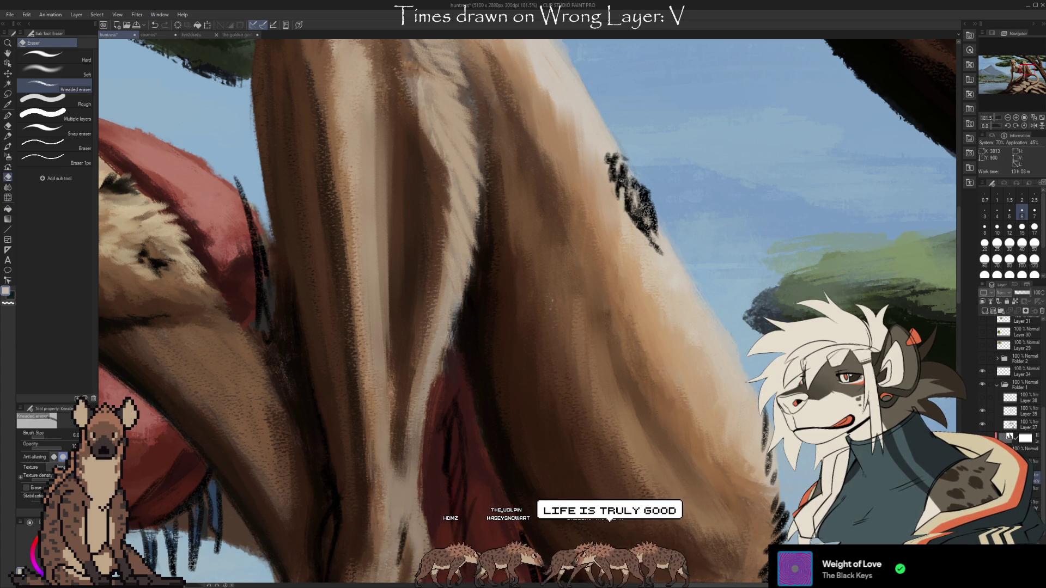
left_click_drag(609, 193, 664, 239)
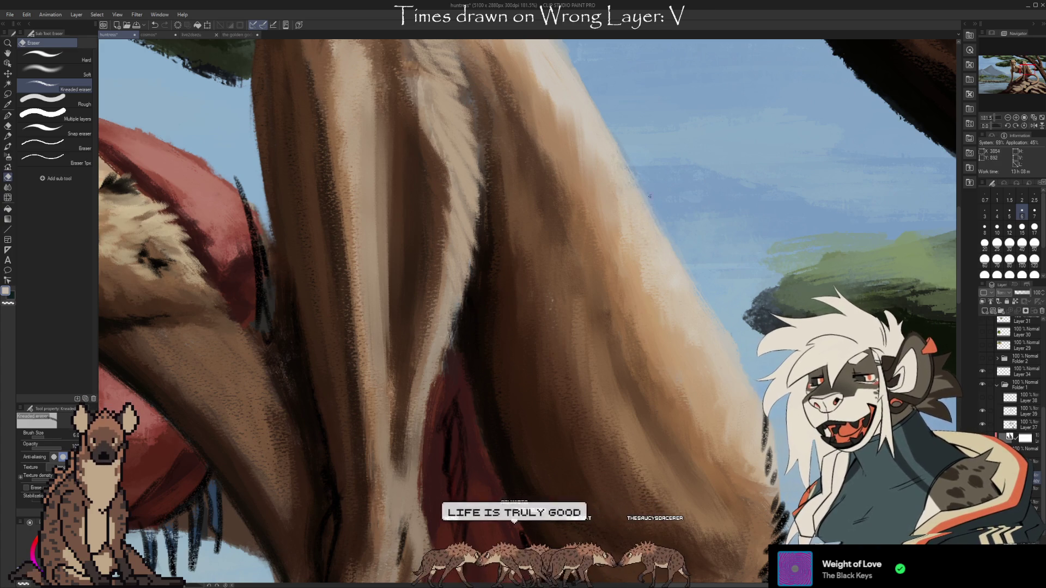
- Zoom out to check the whole cheetah, then switch to the golden god painting
key("ctrl+alt+0")
left_click_drag(528, 284, 705, 298)
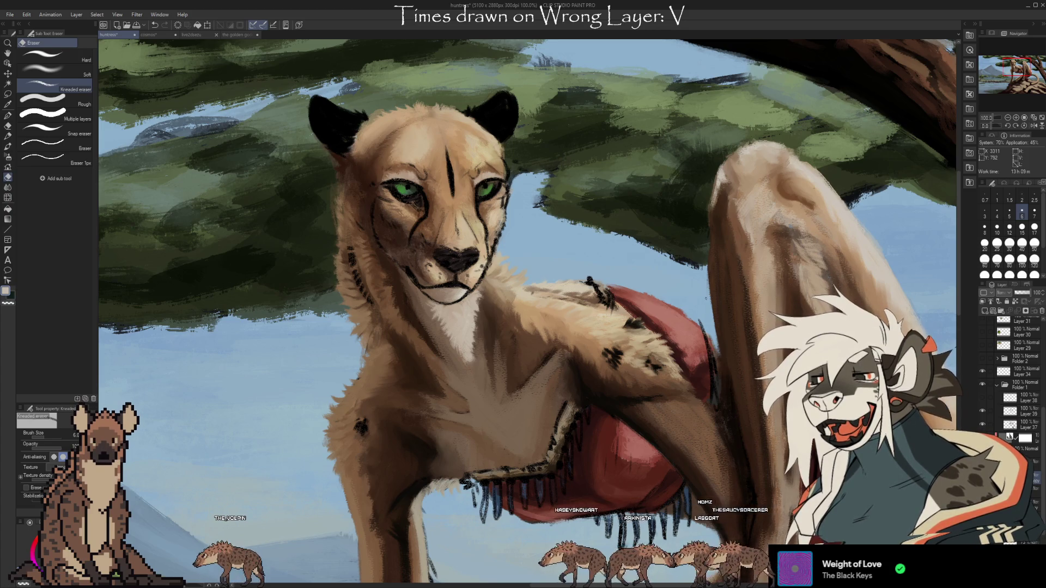
scroll(223, 161, "down", 1)
scroll(224, 162, "down", 1)
scroll(223, 162, "down", 1)
scroll(625, 278, "up", 2)
scroll(626, 278, "up", 2)
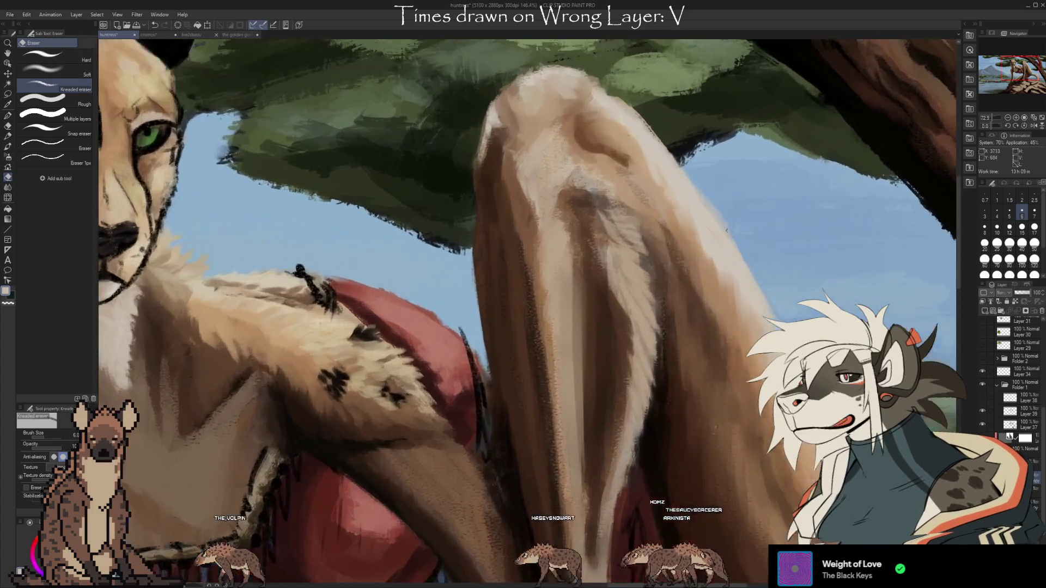
scroll(625, 278, "up", 3)
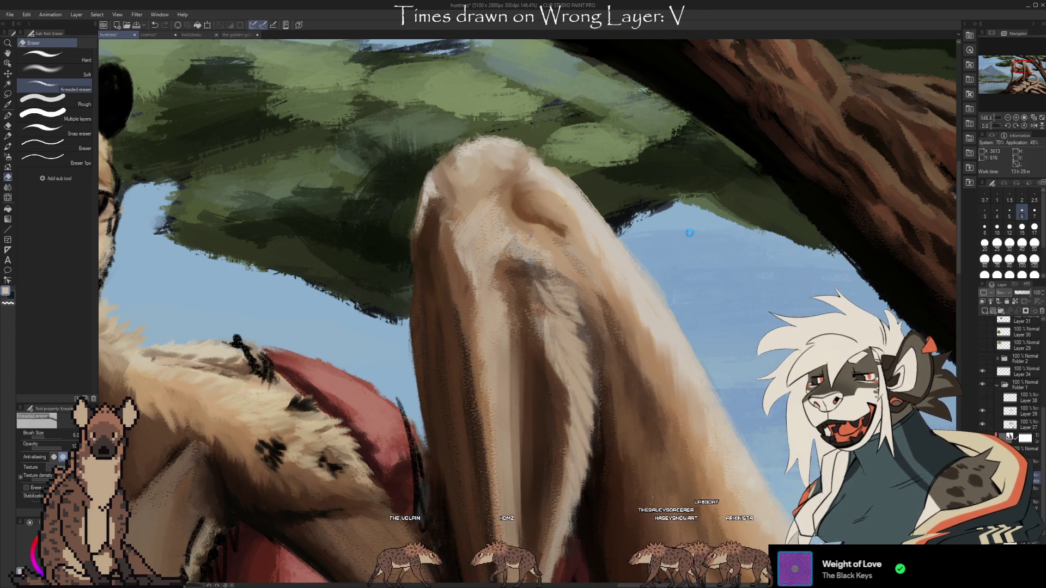
left_click_drag(531, 235, 690, 233)
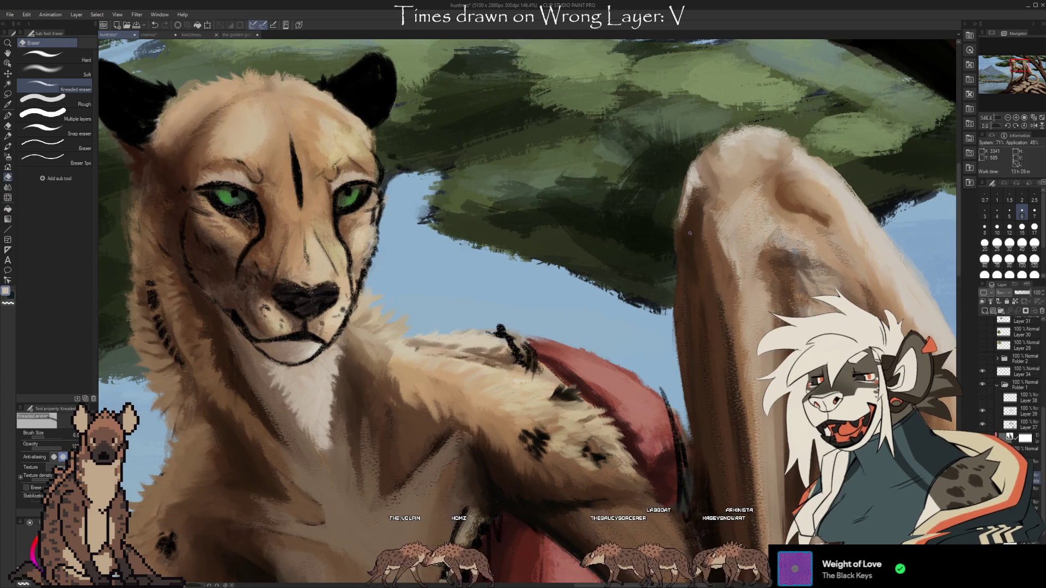
mouse_move(671, 342)
left_mouse_down()
mouse_move(507, 338)
mouse_move(722, 350)
left_mouse_up()
left_click(254, 36)
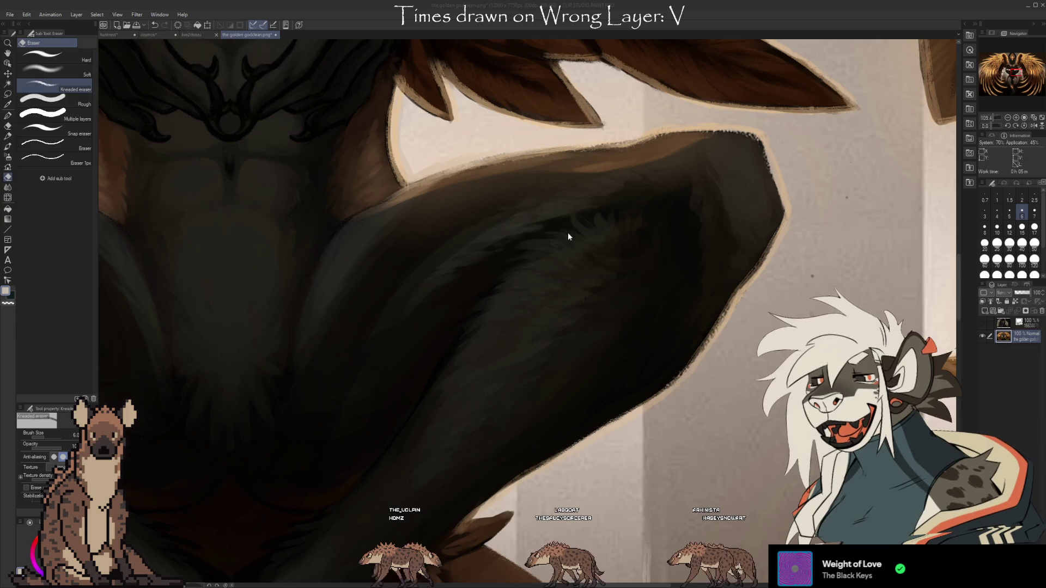
- Close the golden god and cosmos documents and return to the huntress cheetah painting
key("ctrl+w")
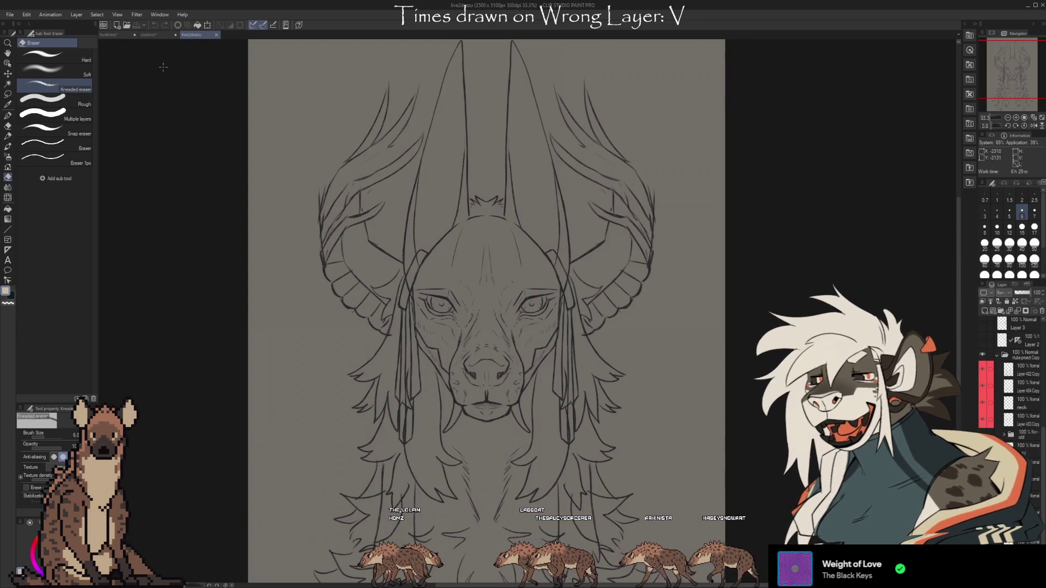
left_click(162, 35)
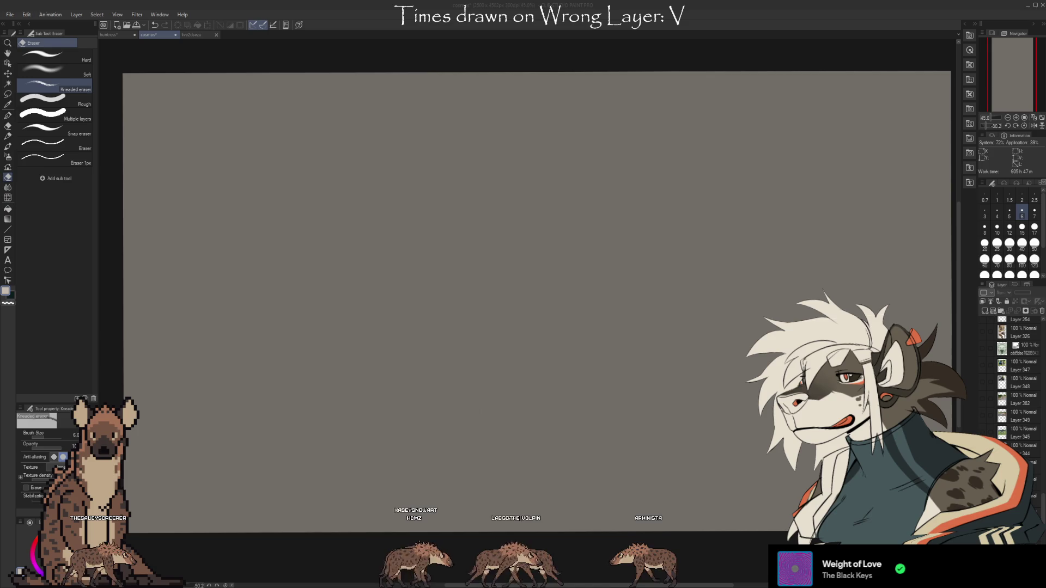
key("ctrl+w")
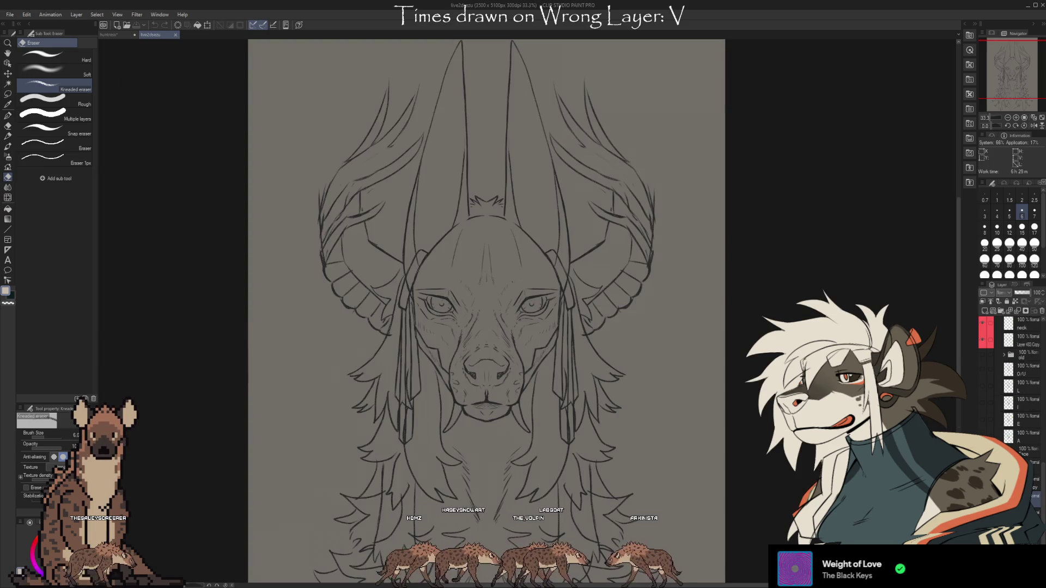
key("ctrl+Tab")
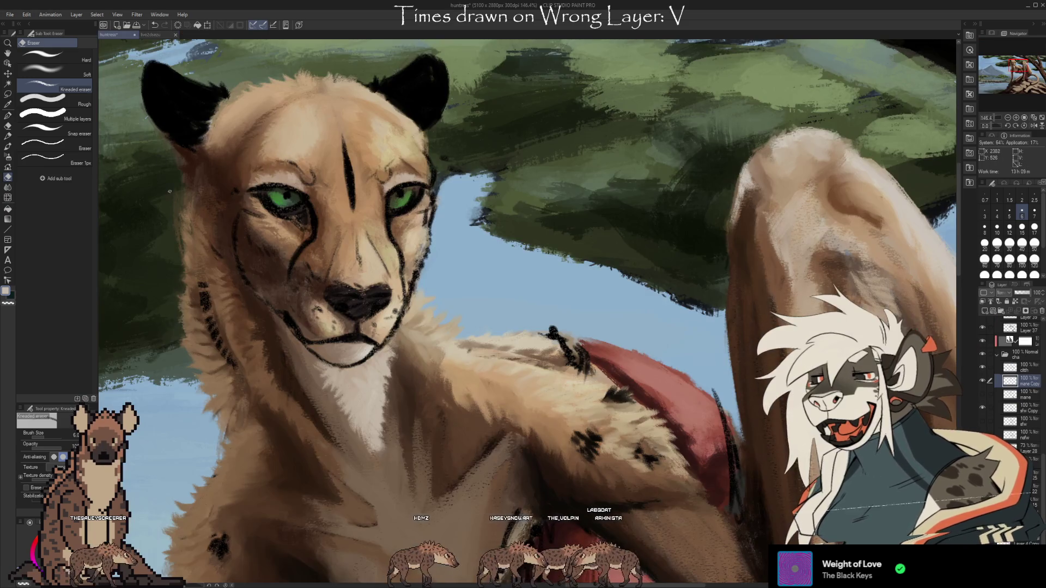
- Switch to the brush on Layer 39 and darken the cheetah's cheek outline
left_click_drag(486, 279, 598, 255)
scroll(598, 255, "down", 4)
scroll(545, 327, "up", 2)
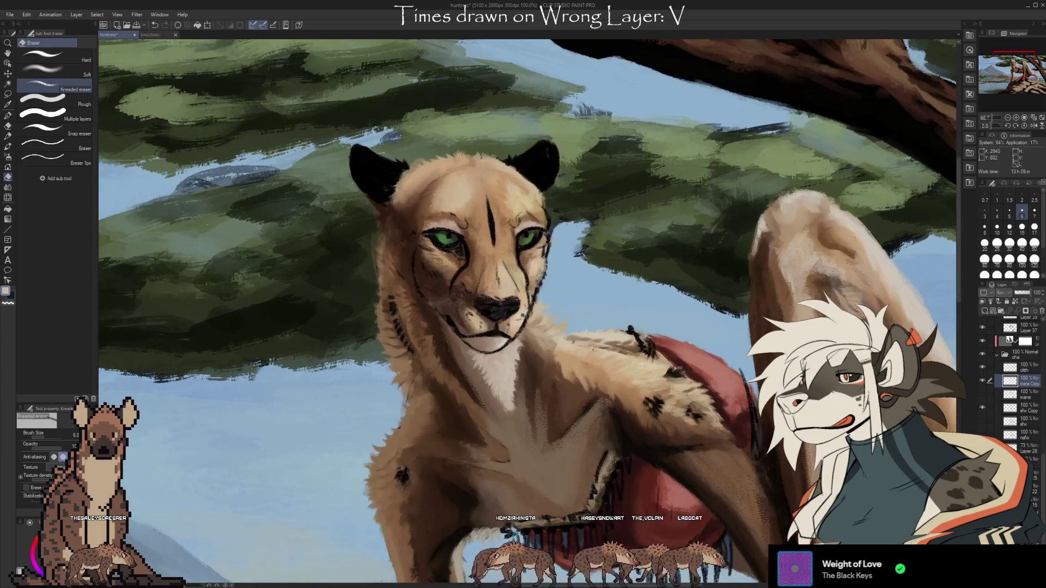
scroll(499, 270, "up", 1)
scroll(499, 270, "up", 1)
key("b")
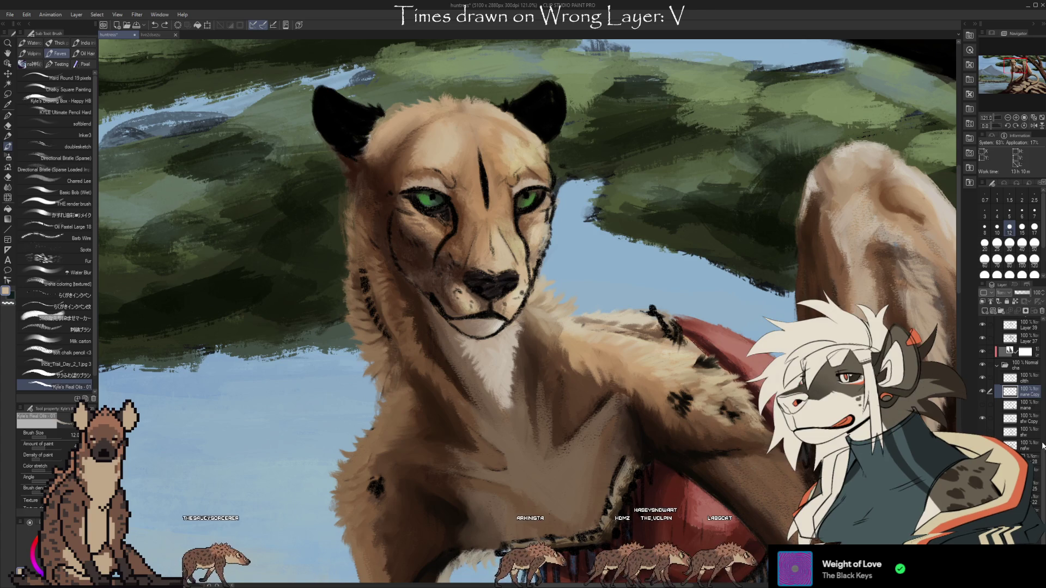
scroll(1040, 432, "up", 3)
left_click(982, 407)
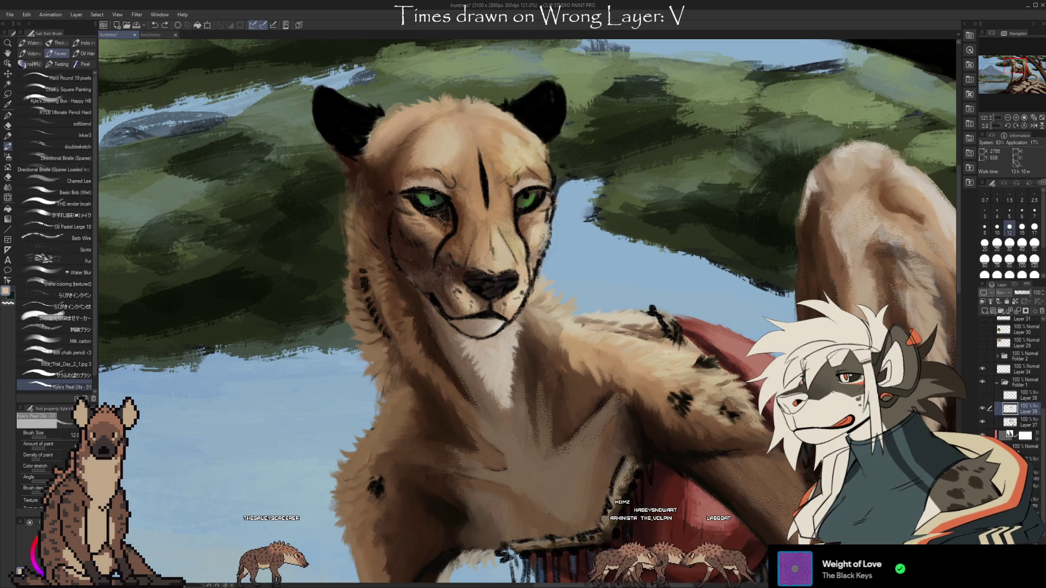
left_click_drag(545, 240, 541, 255)
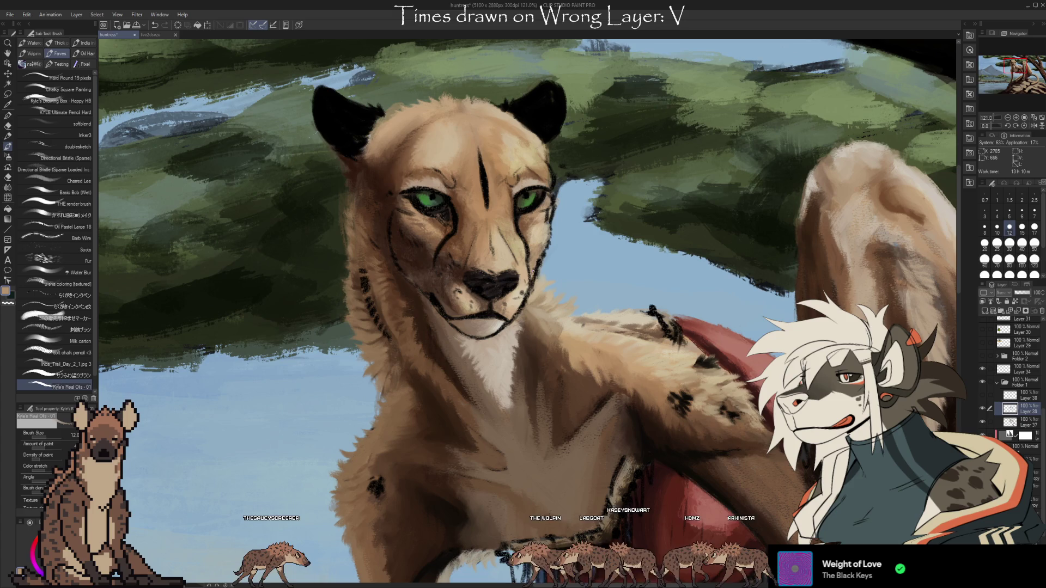
- Sample a lighter fur tone and paint a highlight stroke above the cheetah's left eye
key("i")
left_click(533, 230)
key("b")
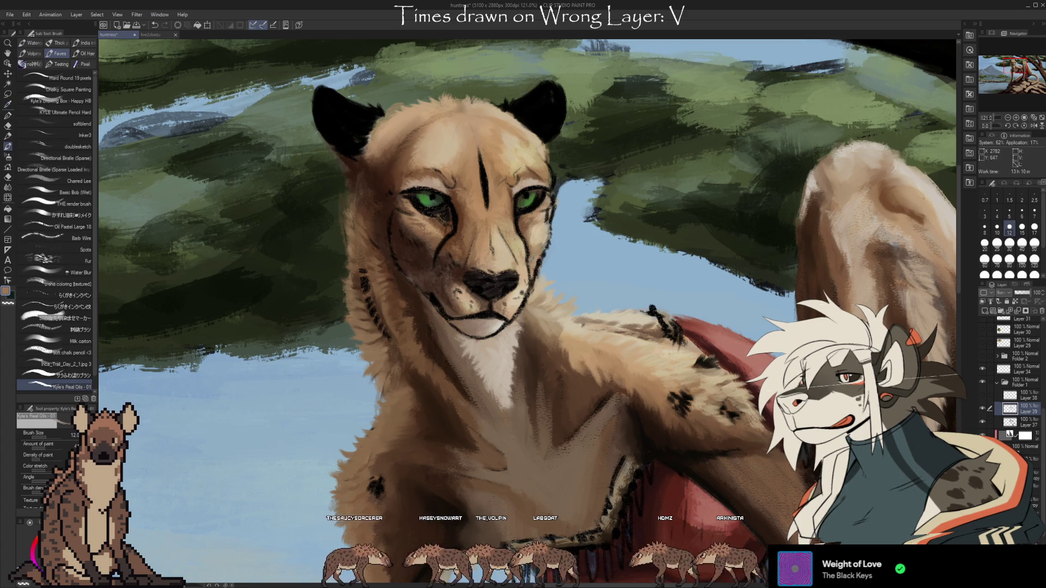
left_click(534, 247, "alt")
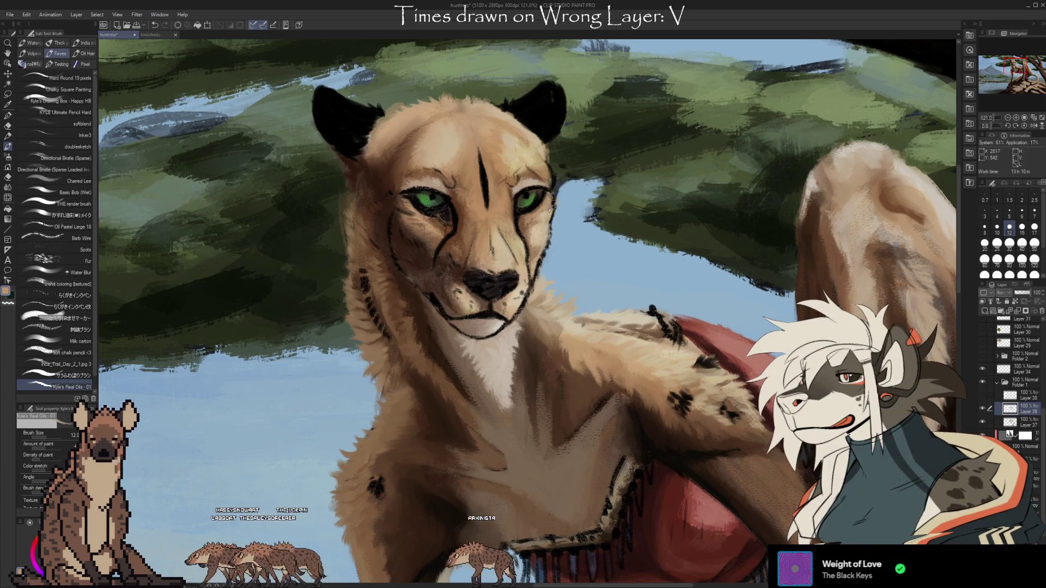
left_click_drag(545, 174, 549, 178)
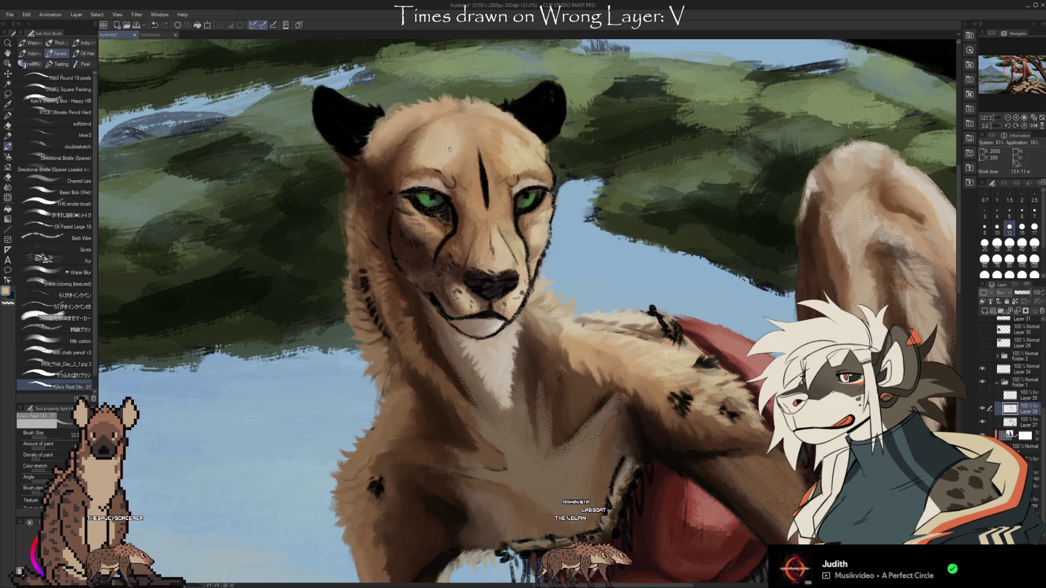
key("i")
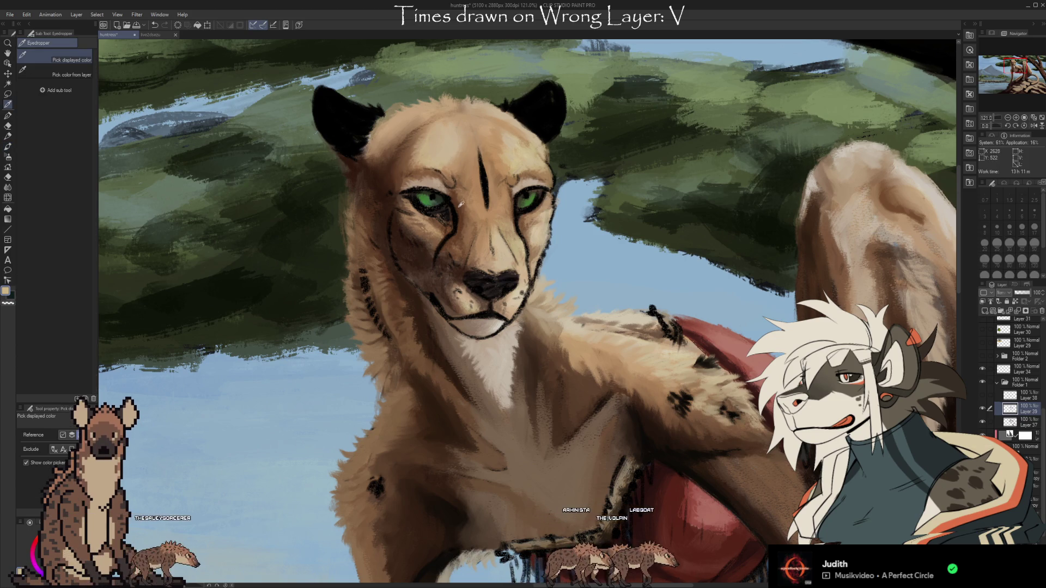
- Enlarge the brush to 15 and blend the forehead fur with tones sampled across it
left_click(458, 161)
key("b")
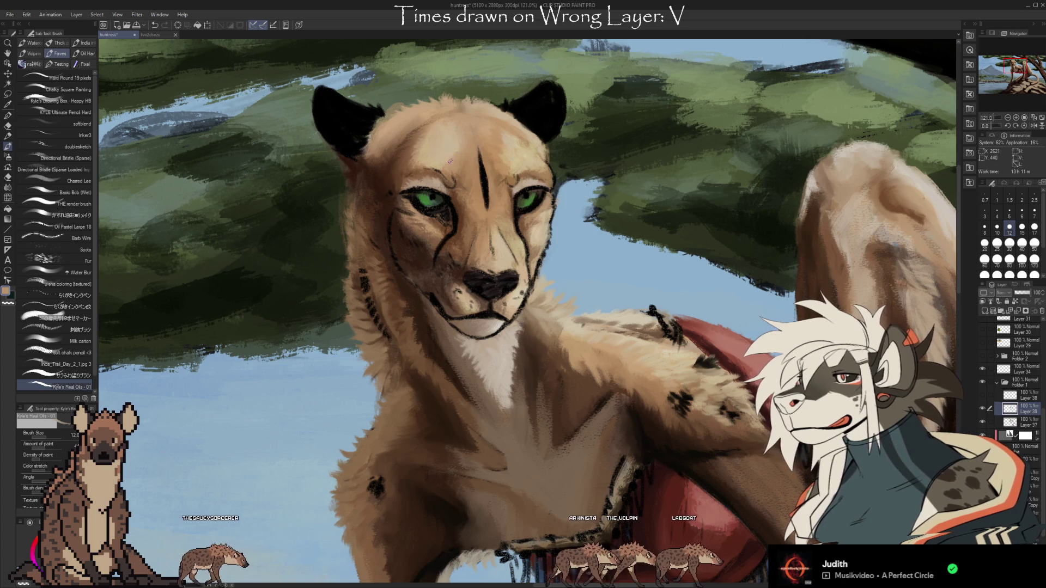
key("bracketright")
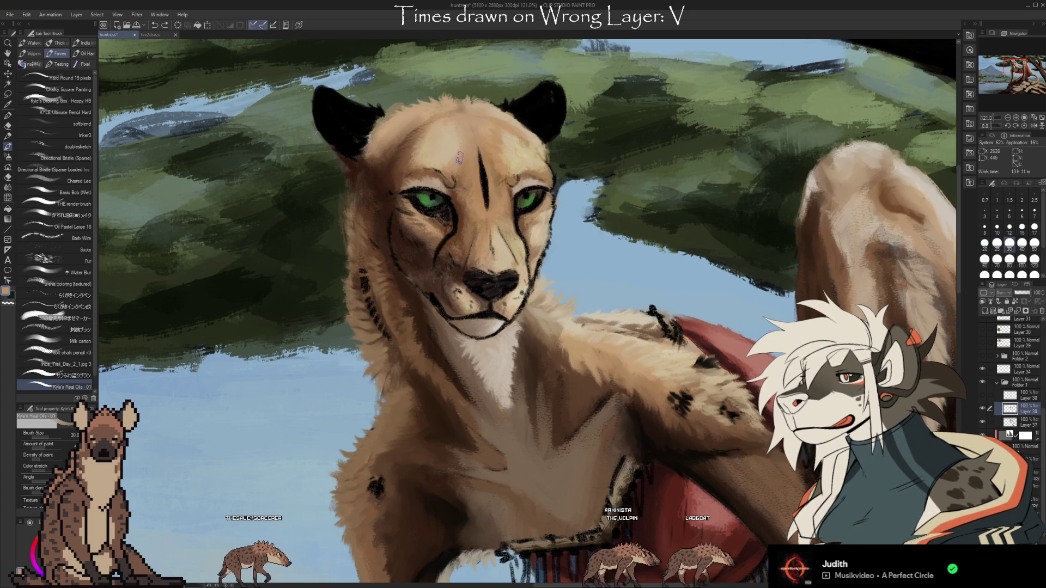
left_click(464, 131, "alt")
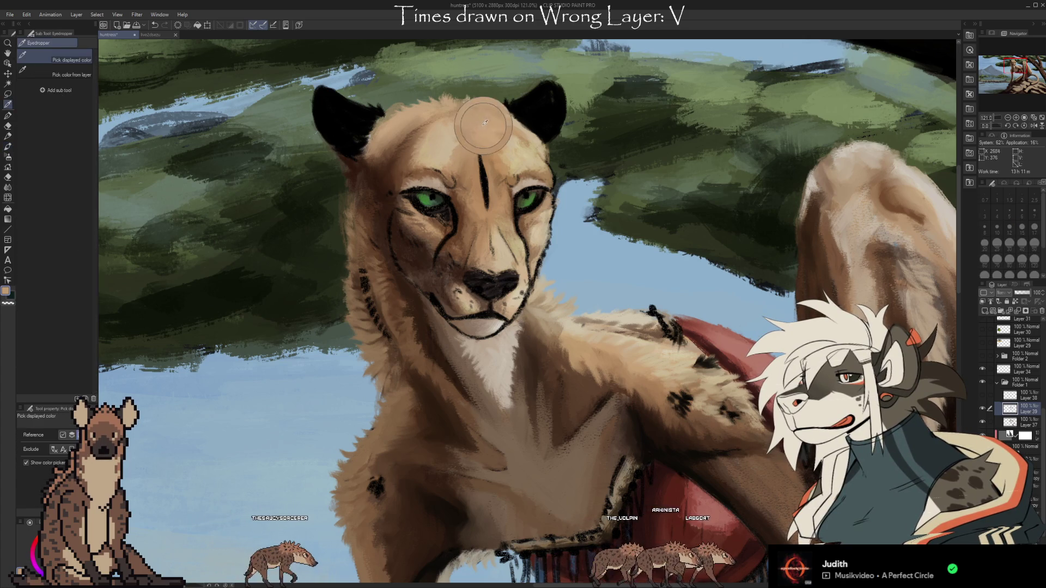
left_click(469, 136, "alt")
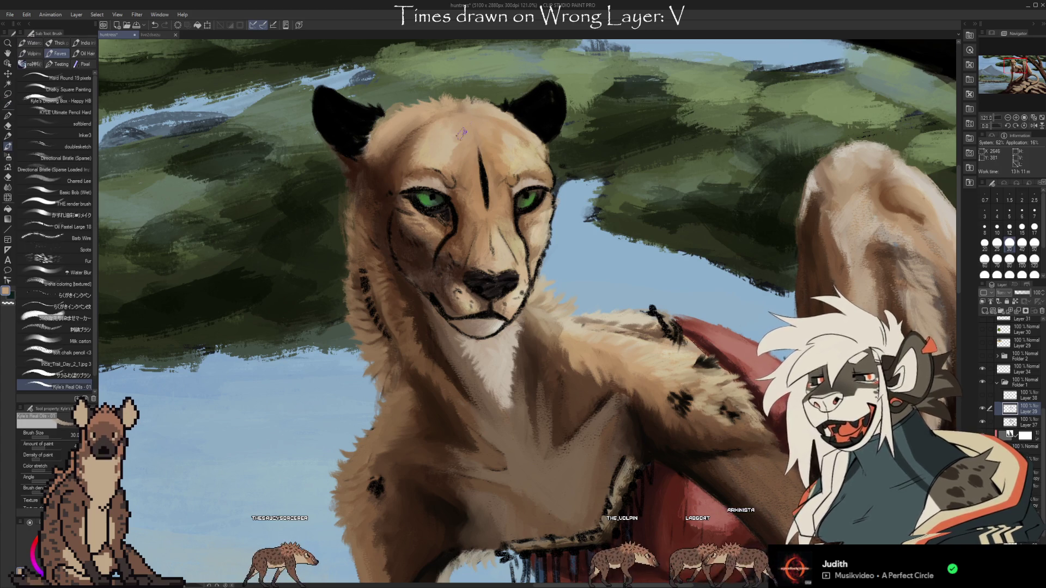
left_click(458, 139, "alt")
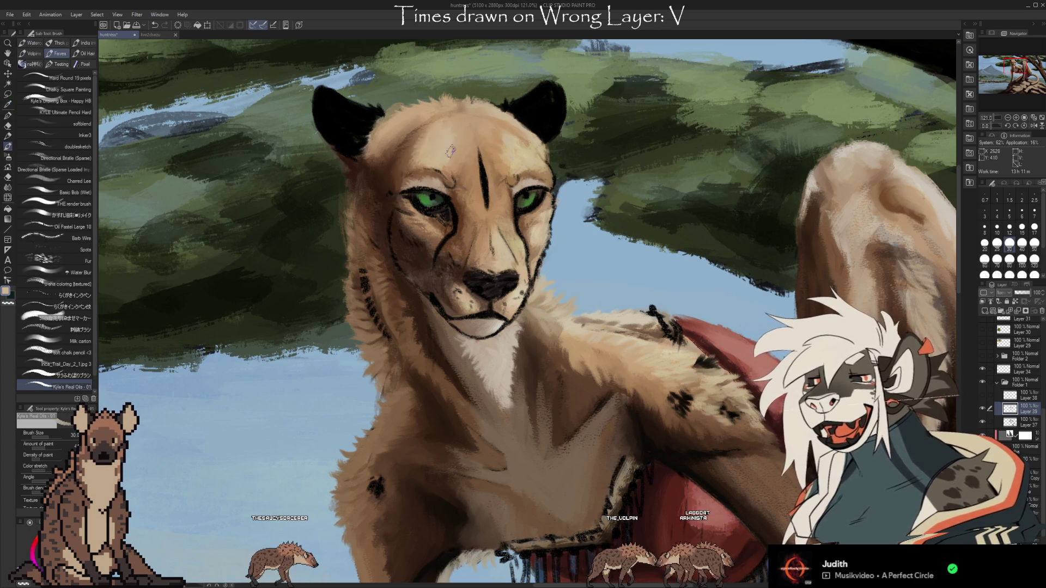
left_click(451, 158, "alt")
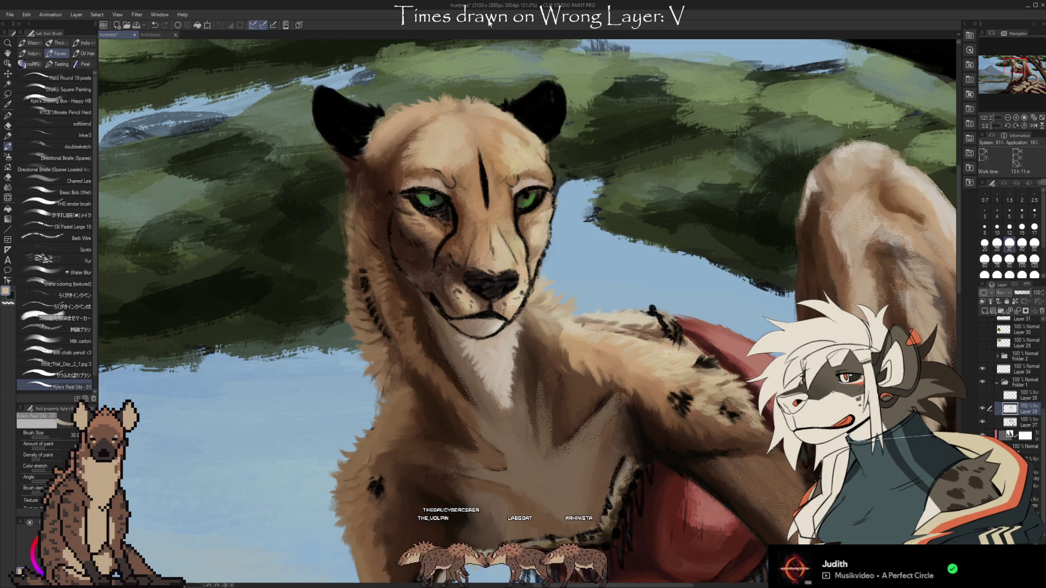
left_click(497, 154, "alt")
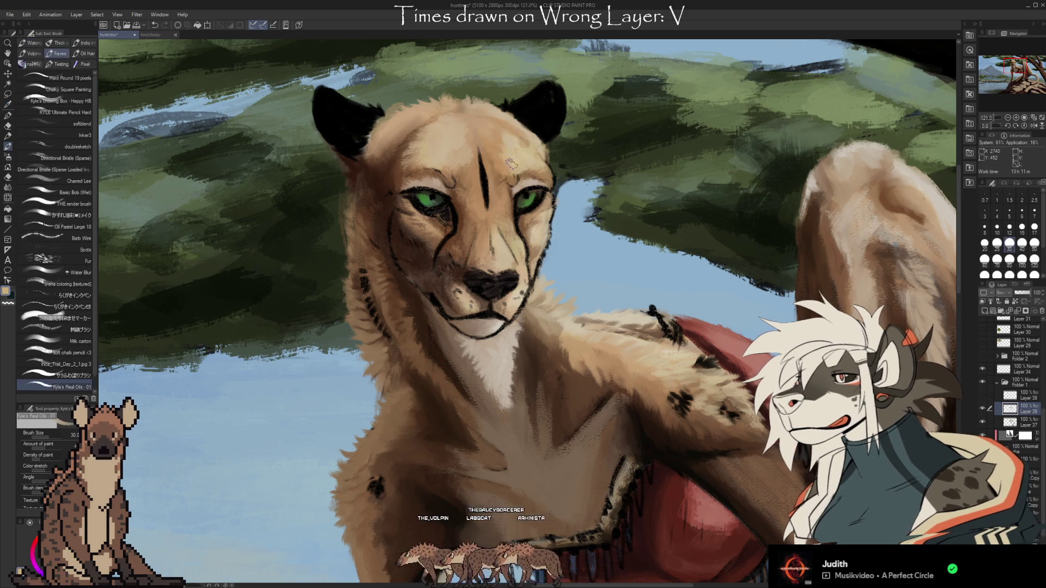
left_click(502, 142, "alt")
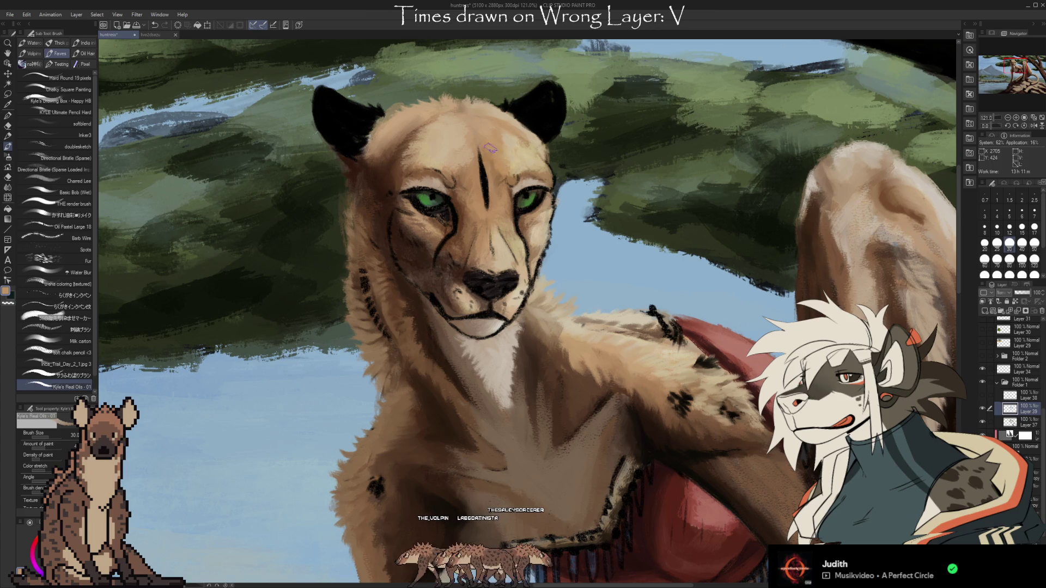
left_click(491, 120, "alt")
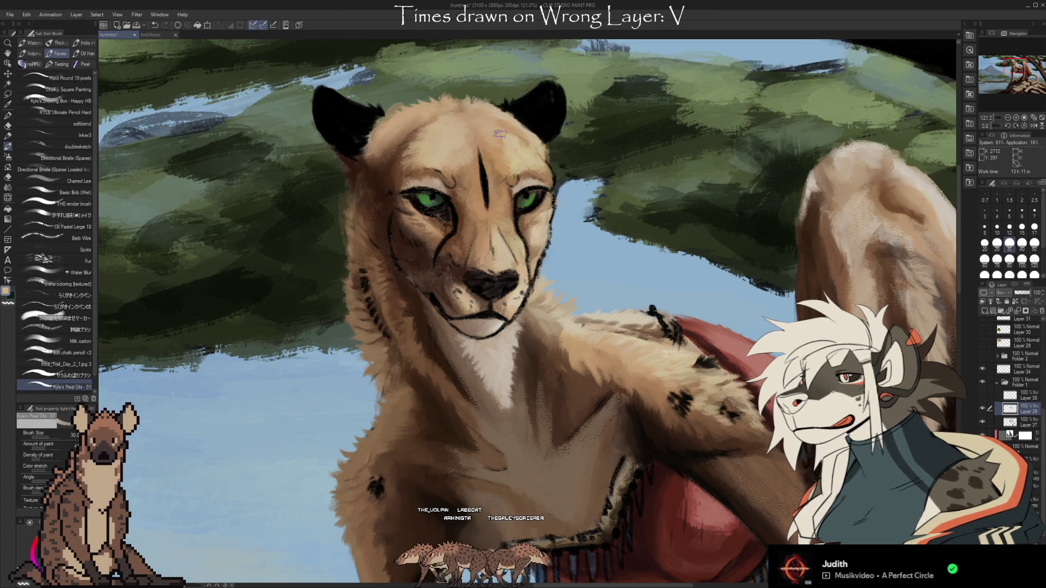
left_click(484, 118, "alt")
left_click(499, 130, "alt")
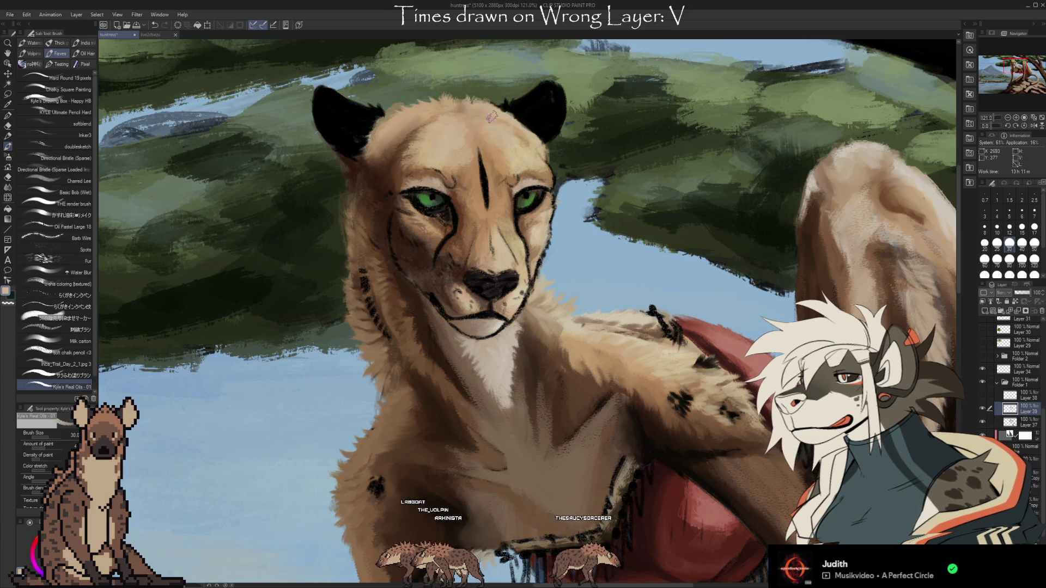
- Blend the left forehead near the eye with lighter tan and brown at brush size 17
left_click(476, 132, "alt")
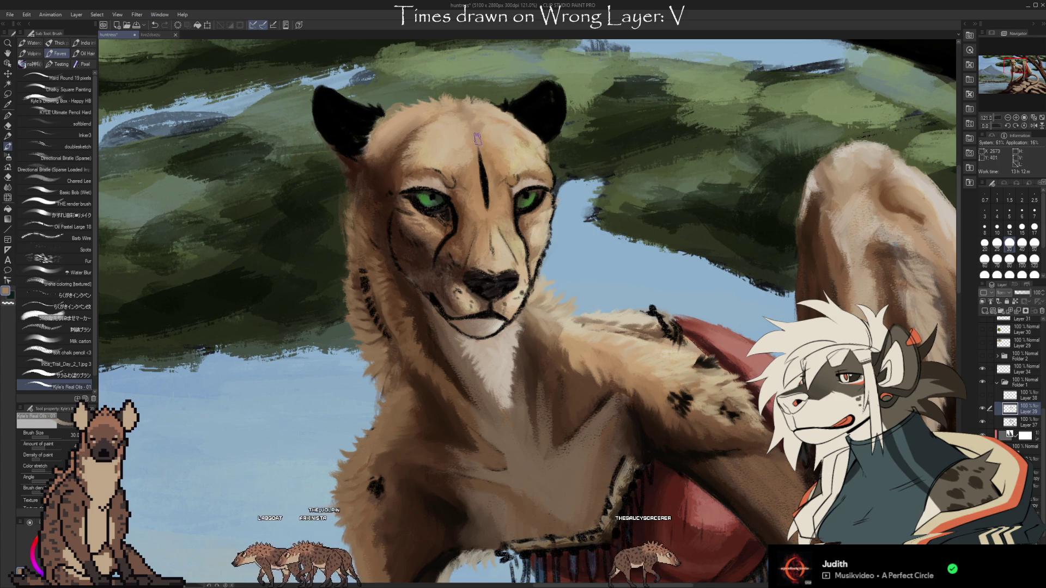
left_click(486, 124, "alt")
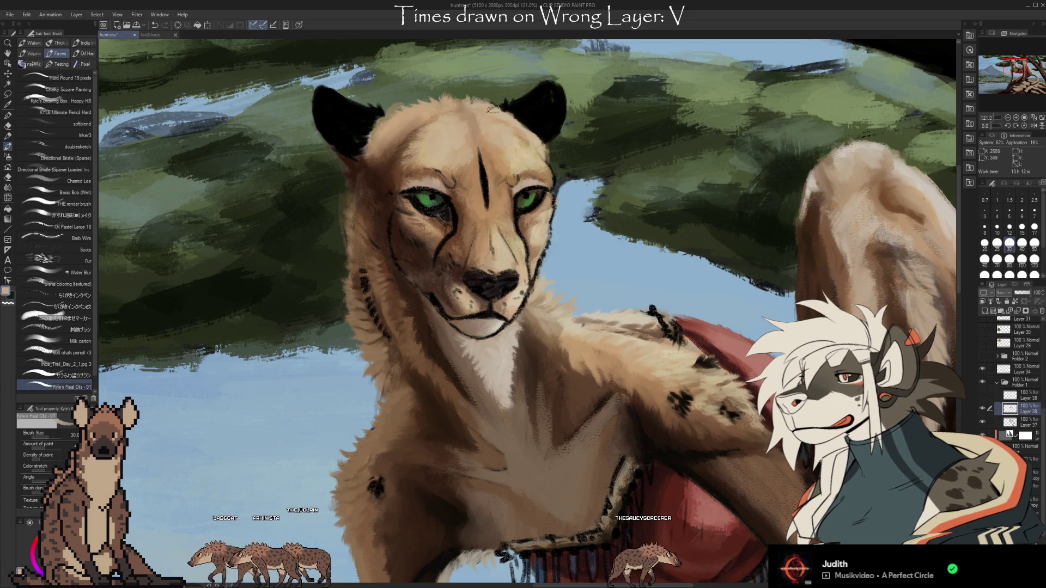
left_click(495, 120, "alt")
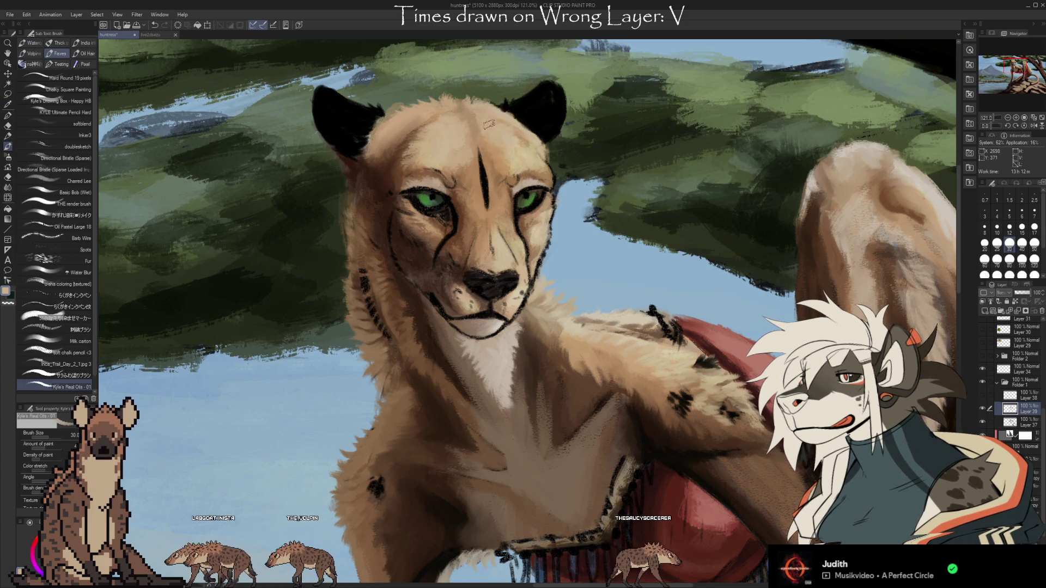
left_click(436, 121, "alt")
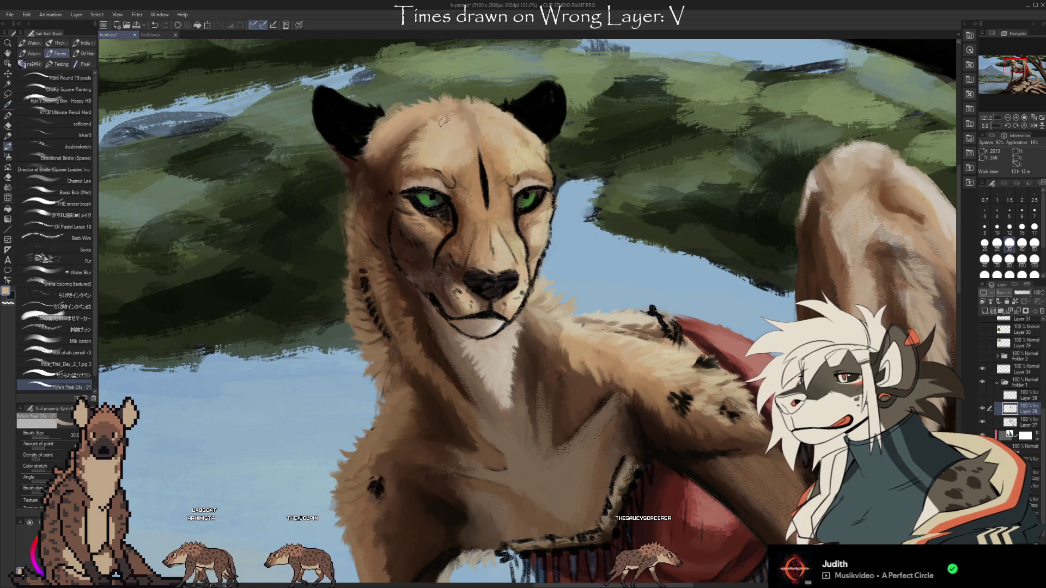
left_click(419, 117, "alt")
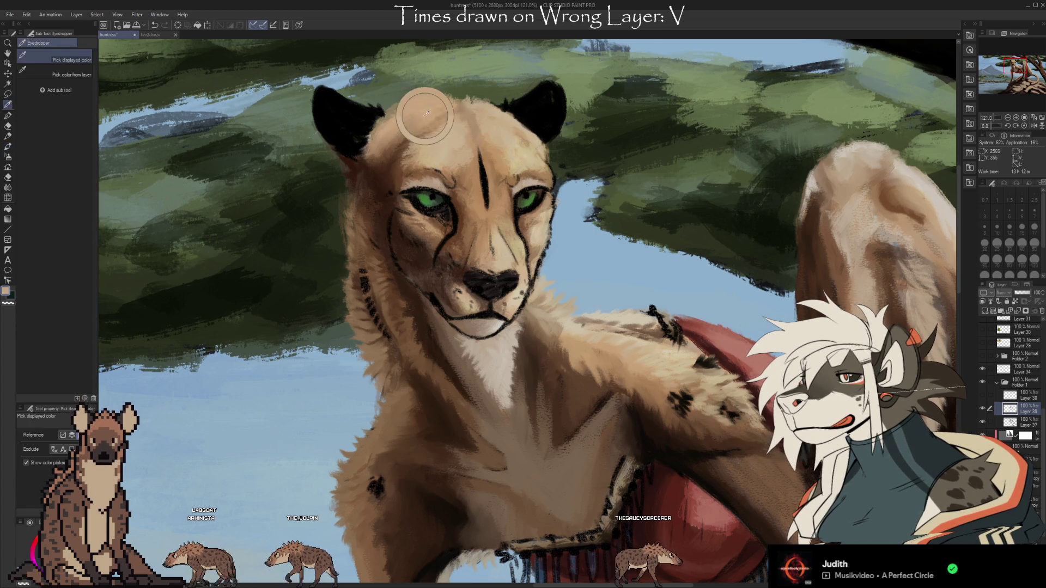
left_click(398, 141, "alt")
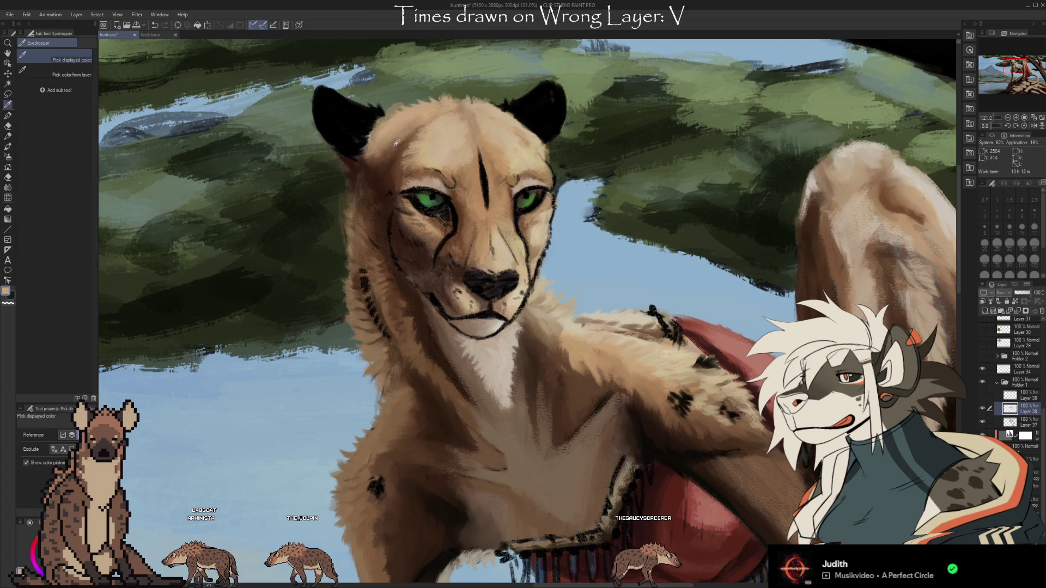
left_click(384, 143, "alt")
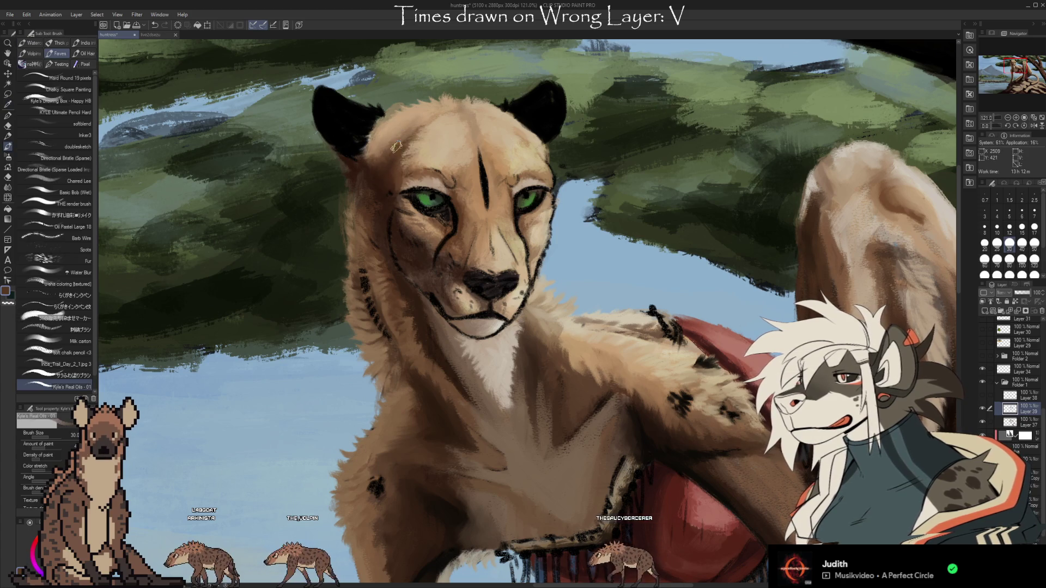
left_click(396, 171, "alt")
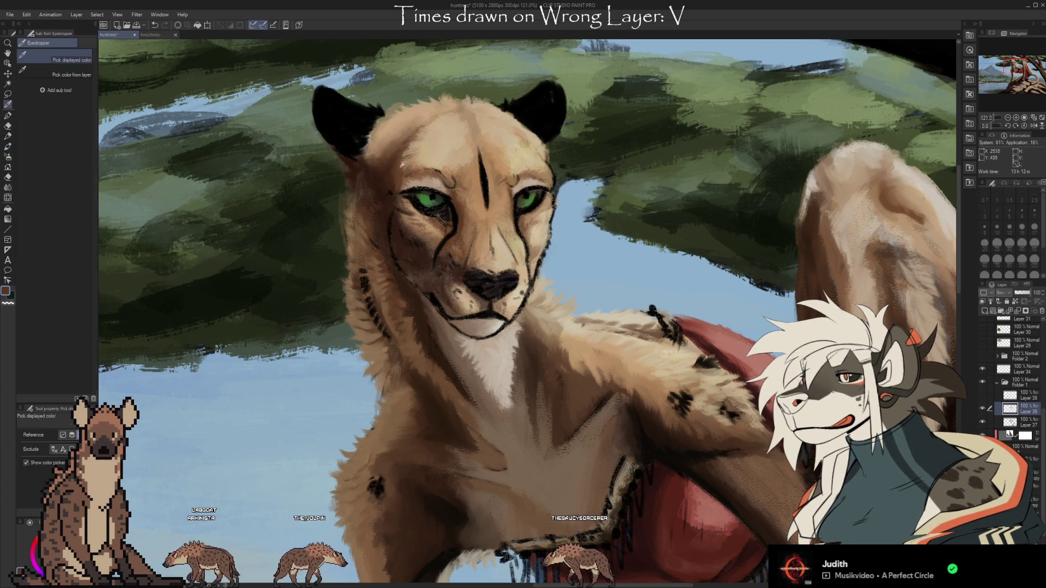
key("bracketleft")
key("bracketleft")
key("bracketleft")
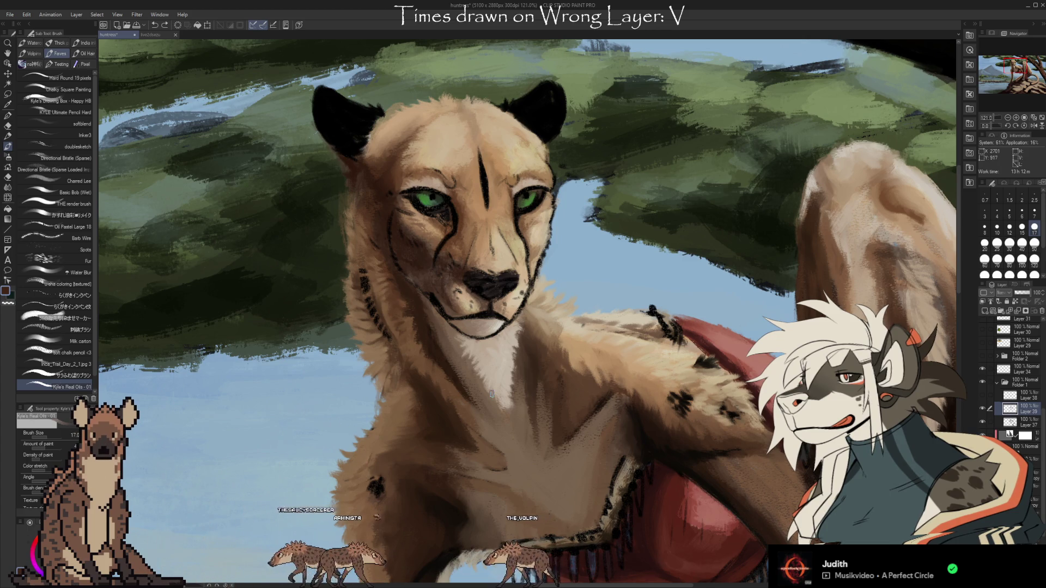
- Sample a tone from the cheetah's chest to paint the chest fur
key("i")
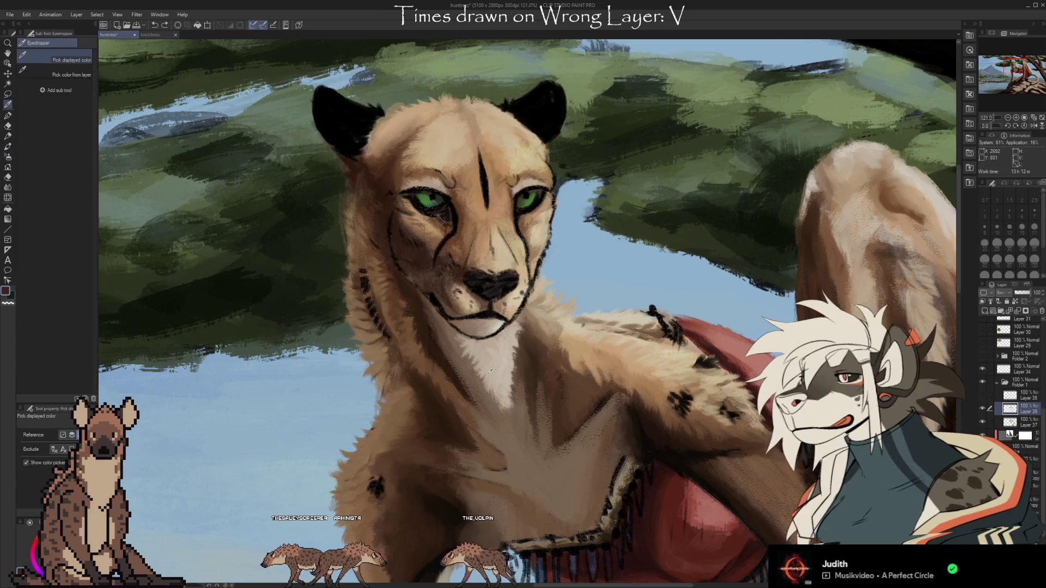
left_click(424, 330)
key("b")
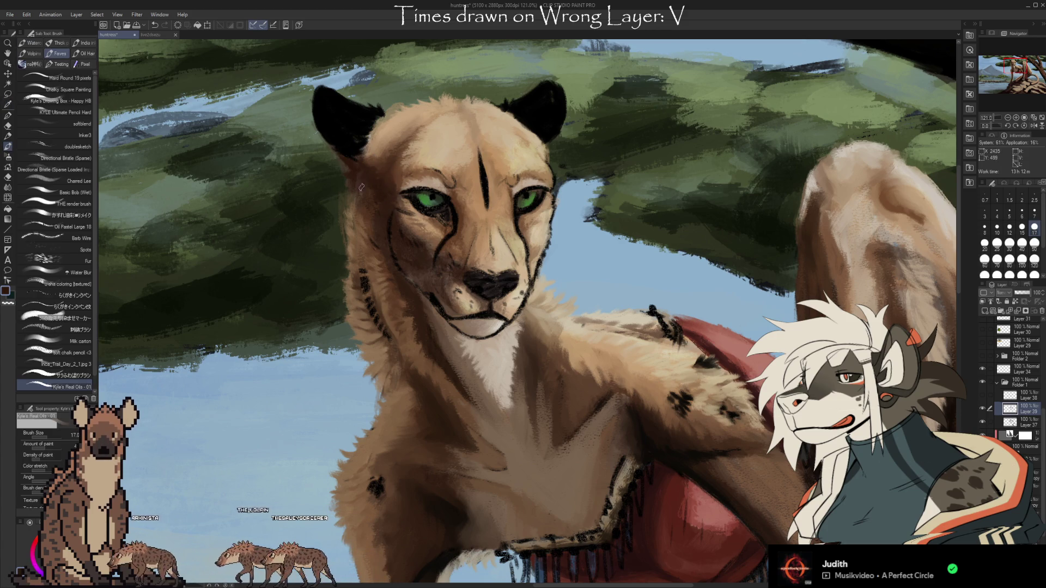
- Sample skin and darker tan tones from the cheek and shade the cheek beside the muzzle
key("i")
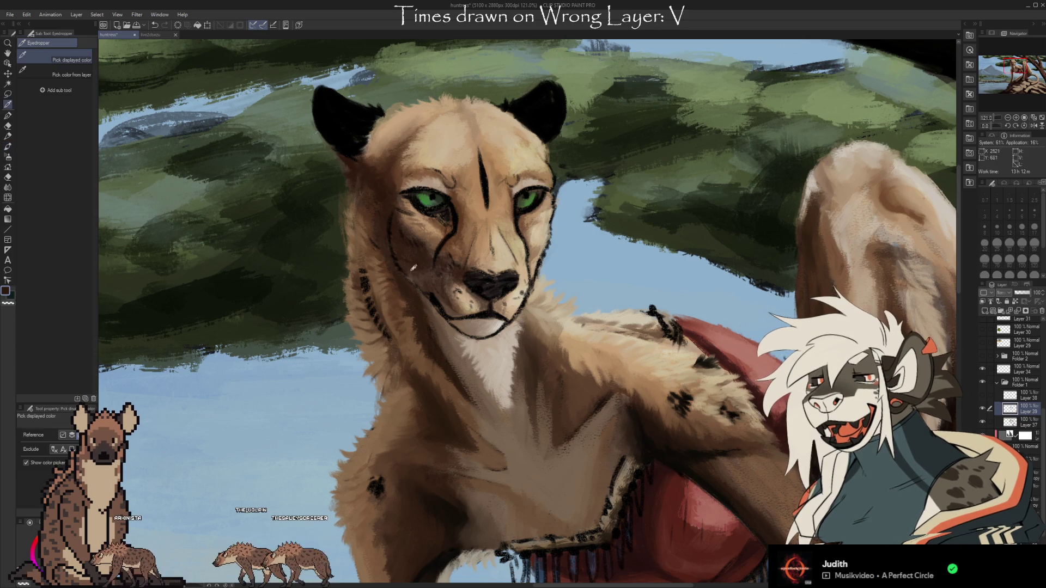
key("b")
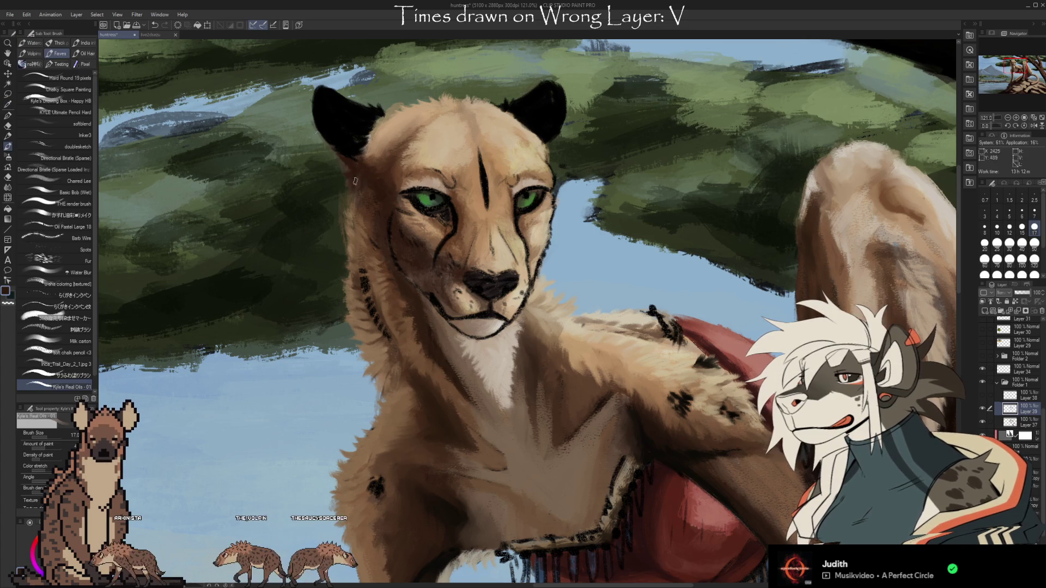
key("i")
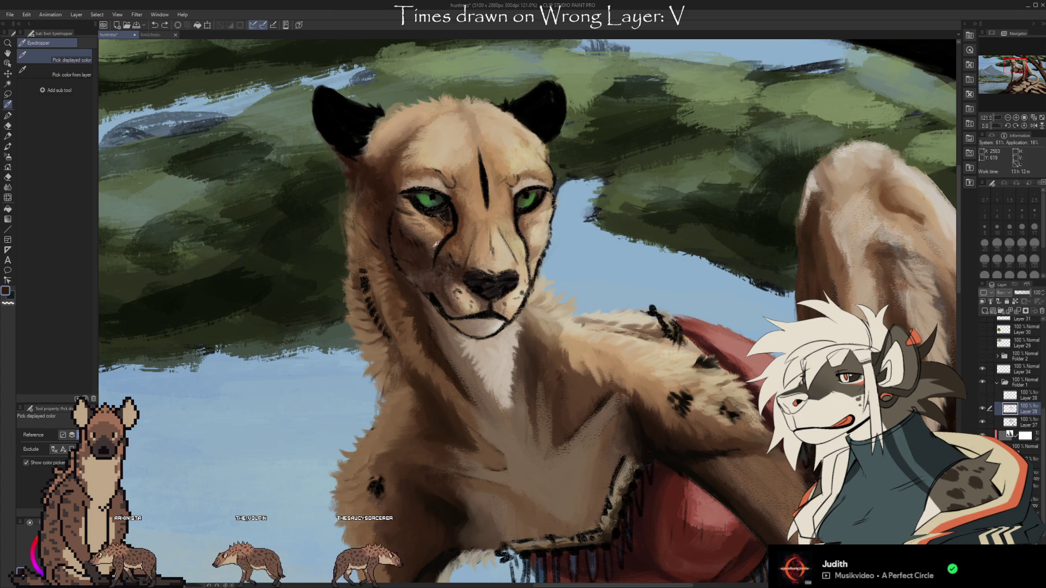
left_click(436, 244)
key("b")
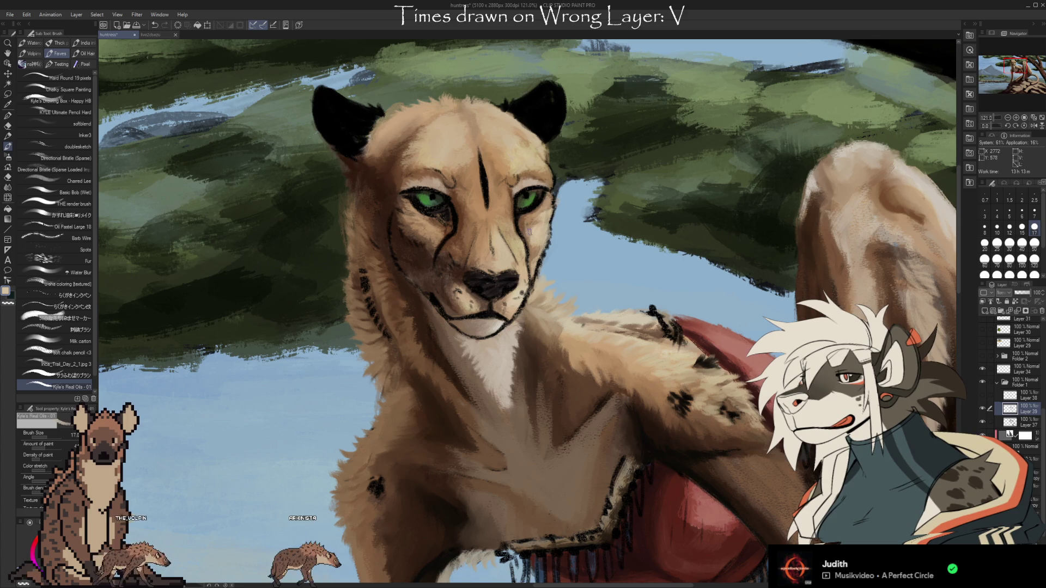
left_click(535, 235, "alt")
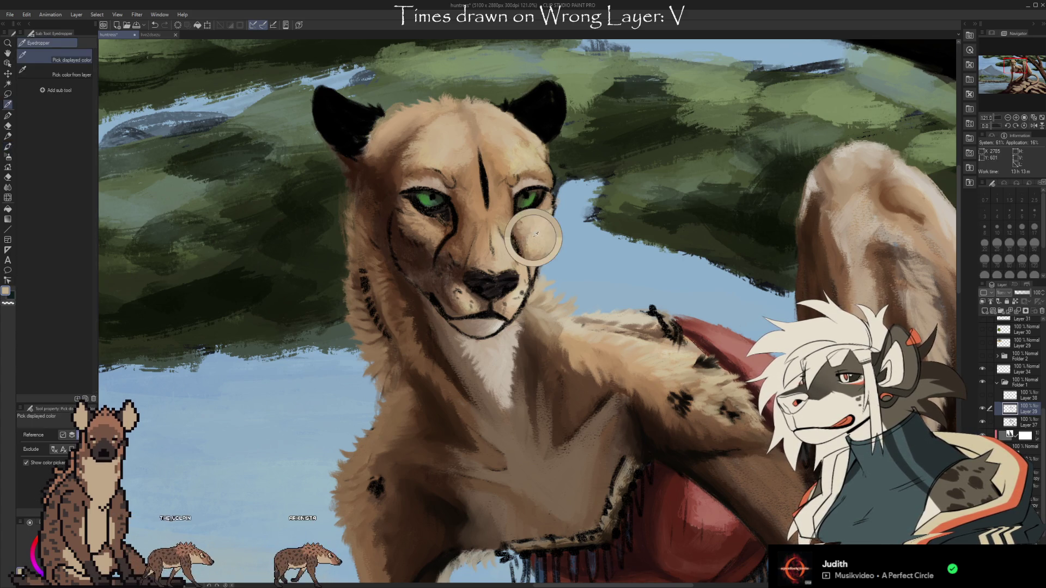
left_click(542, 221, "alt")
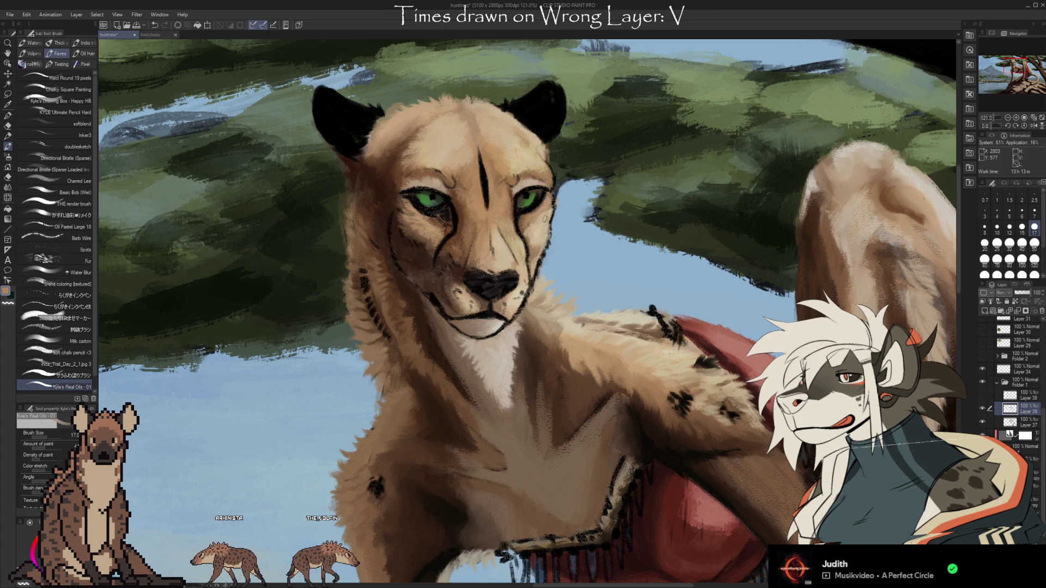
left_click(540, 229, "alt")
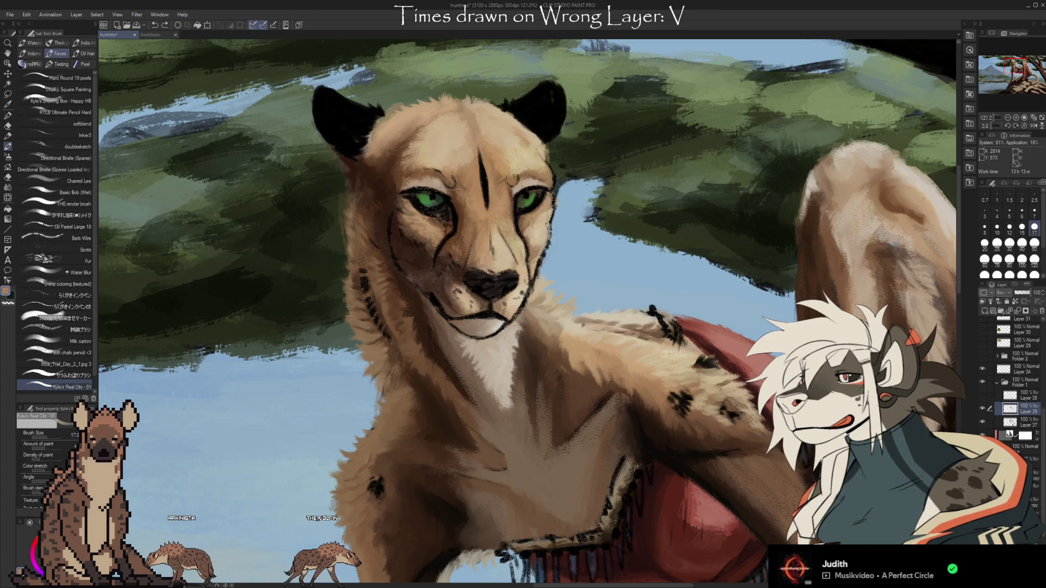
left_click(535, 242, "alt")
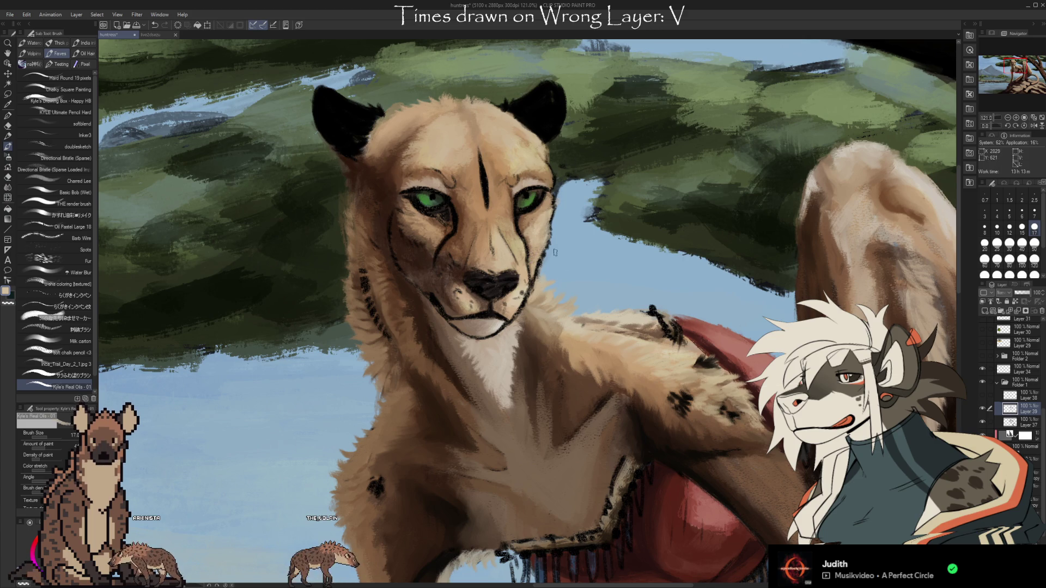
- Enlarge the brush to 40 and repaint the cheek under the left eye with sampled tones
scroll(555, 250, "down", 1)
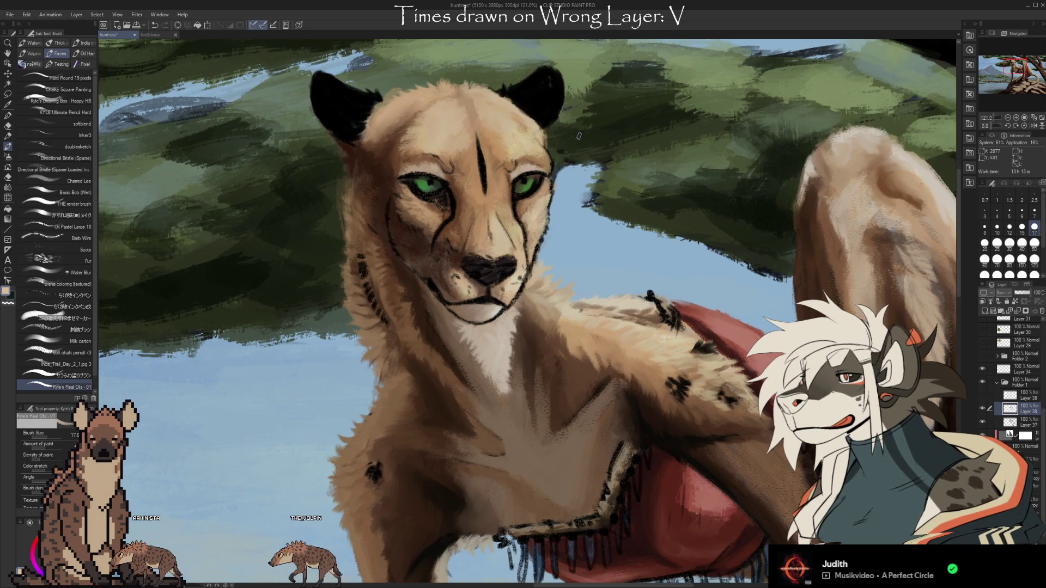
left_click(425, 235, "alt")
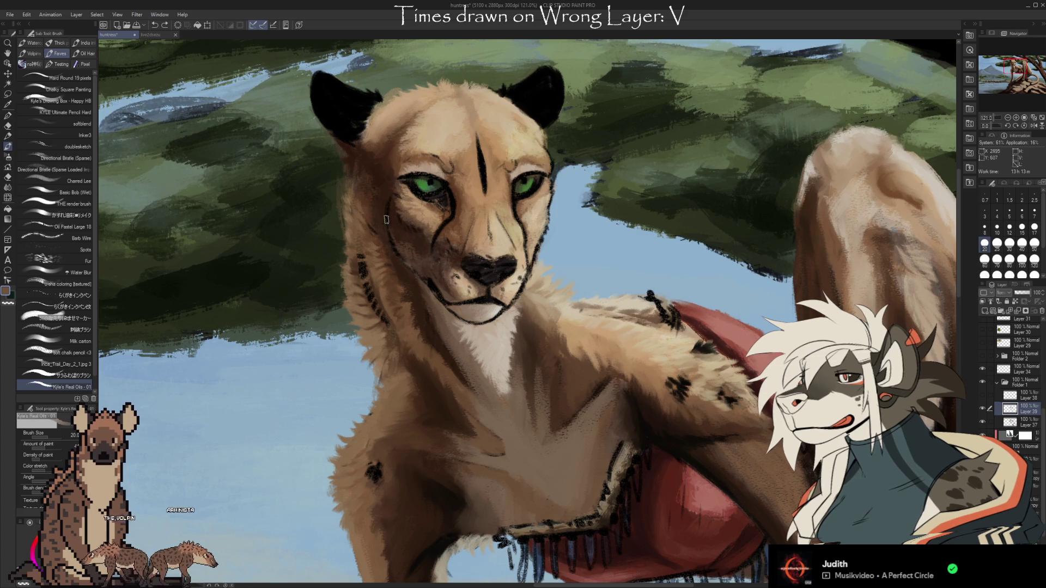
key("bracketright")
key("bracketright")
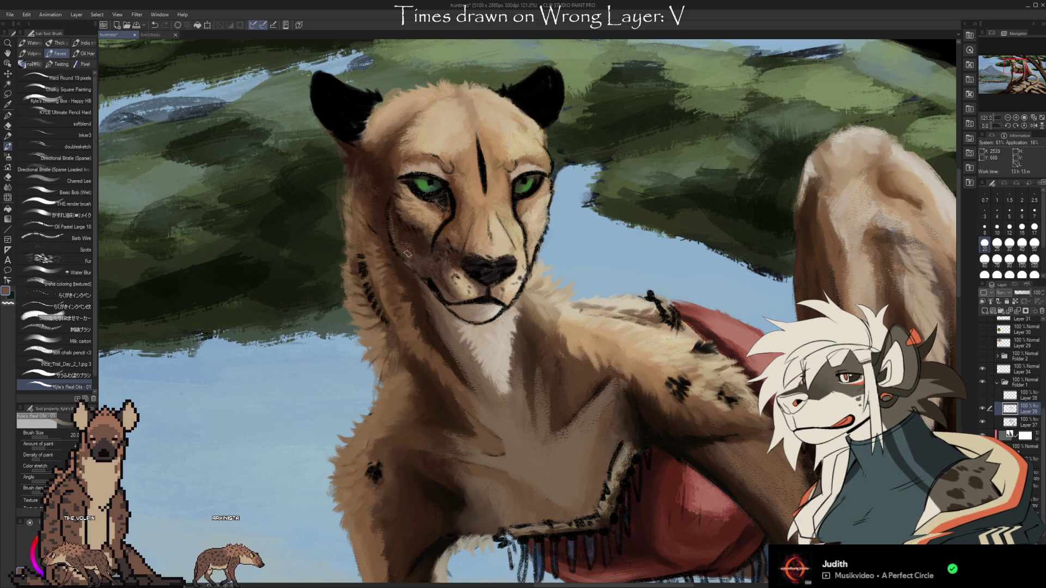
key("bracketright")
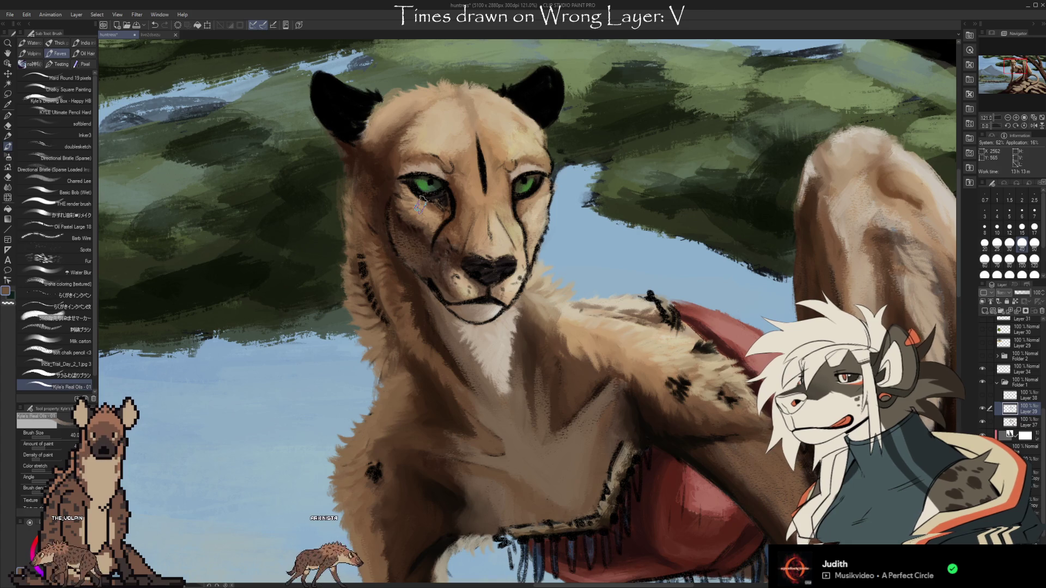
key("i")
left_click(422, 232)
key("b")
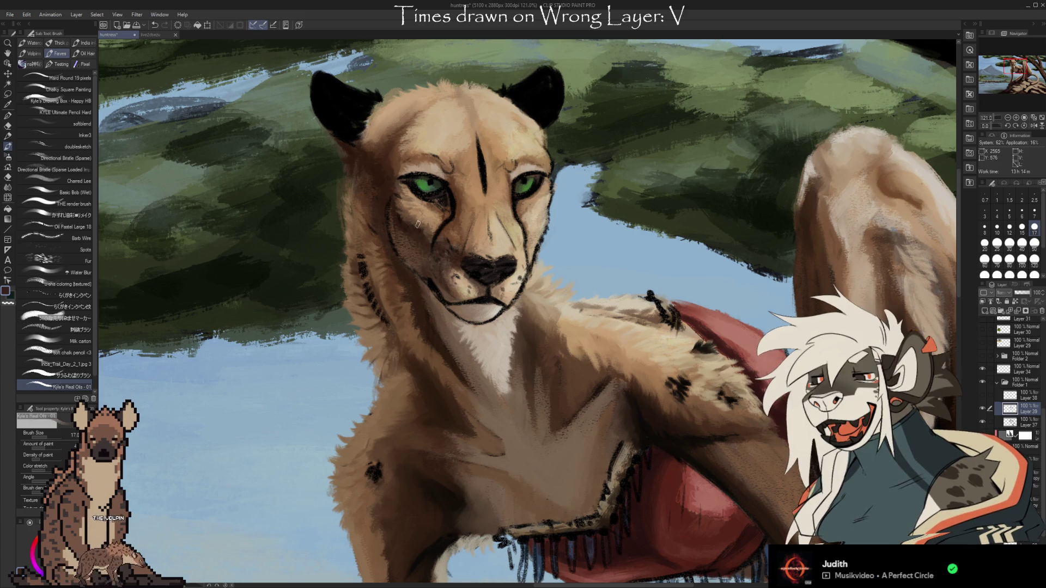
key("i")
left_click(414, 225)
key("b")
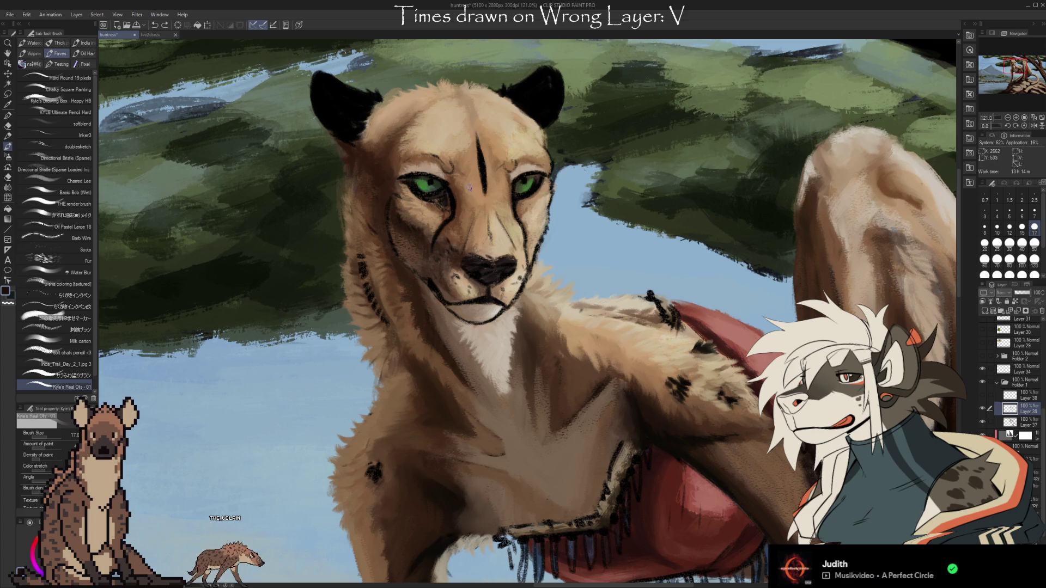
key("i")
left_click(439, 252)
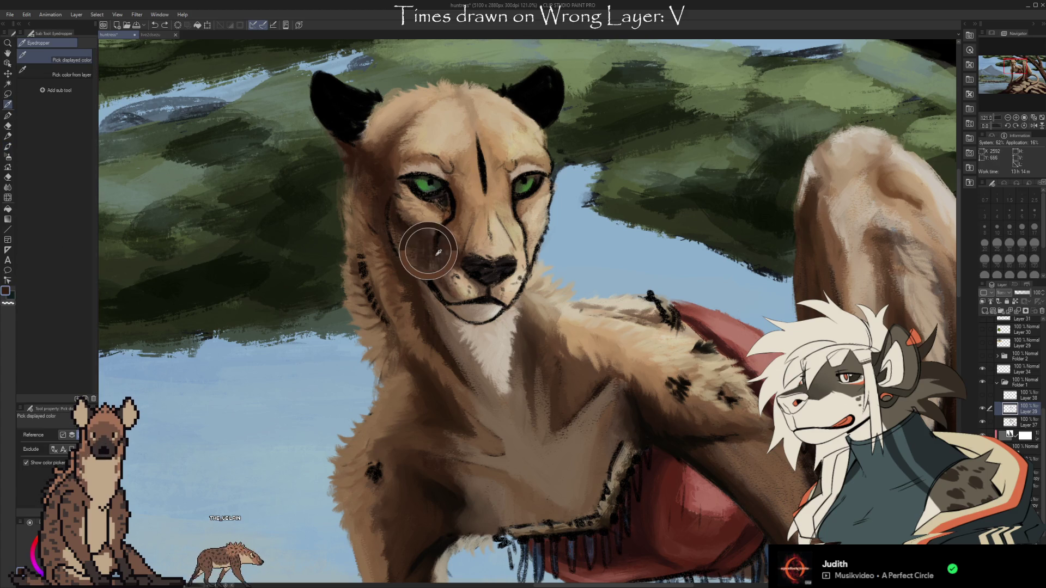
key("b")
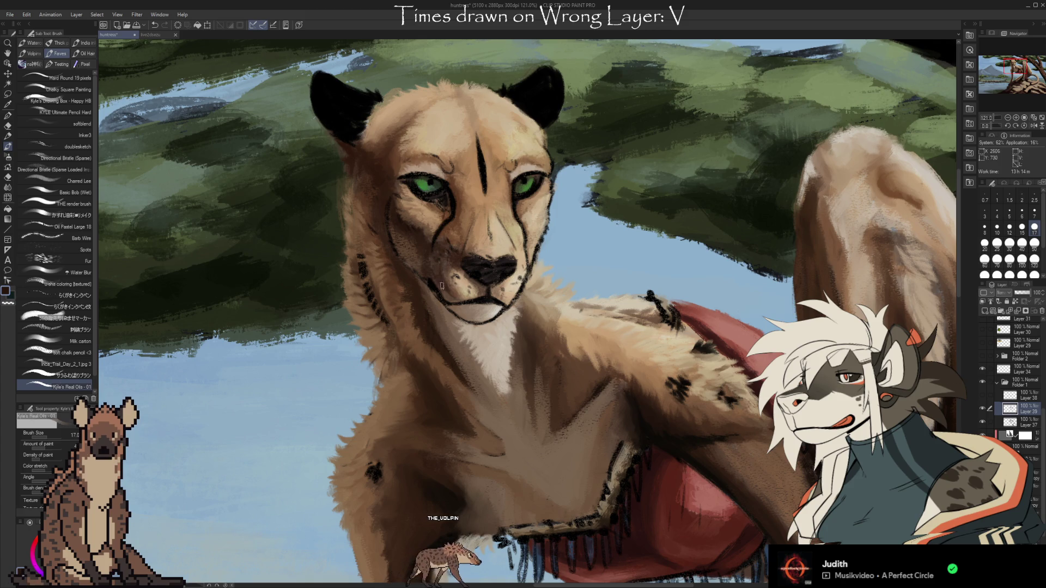
- Add light tan highlights on the muzzle, alternating tan and dark brown picks
left_click(454, 255, "alt")
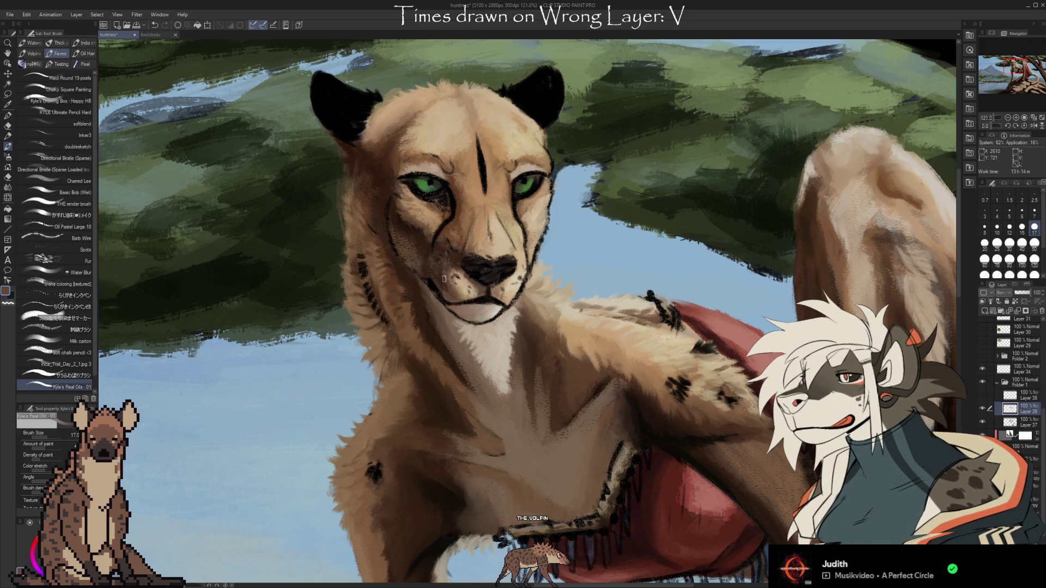
left_click(460, 282, "alt")
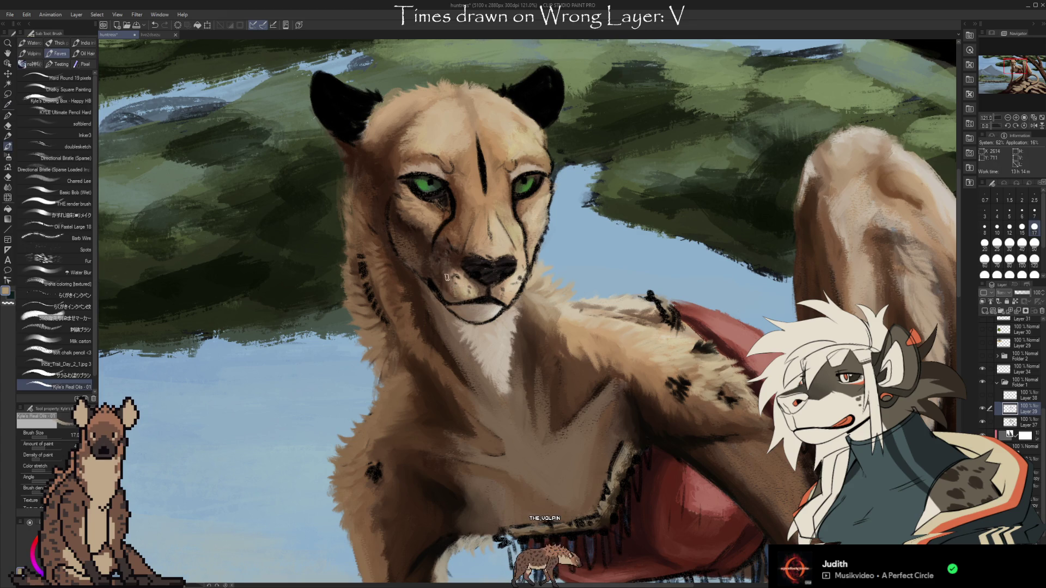
left_click(454, 300, "alt")
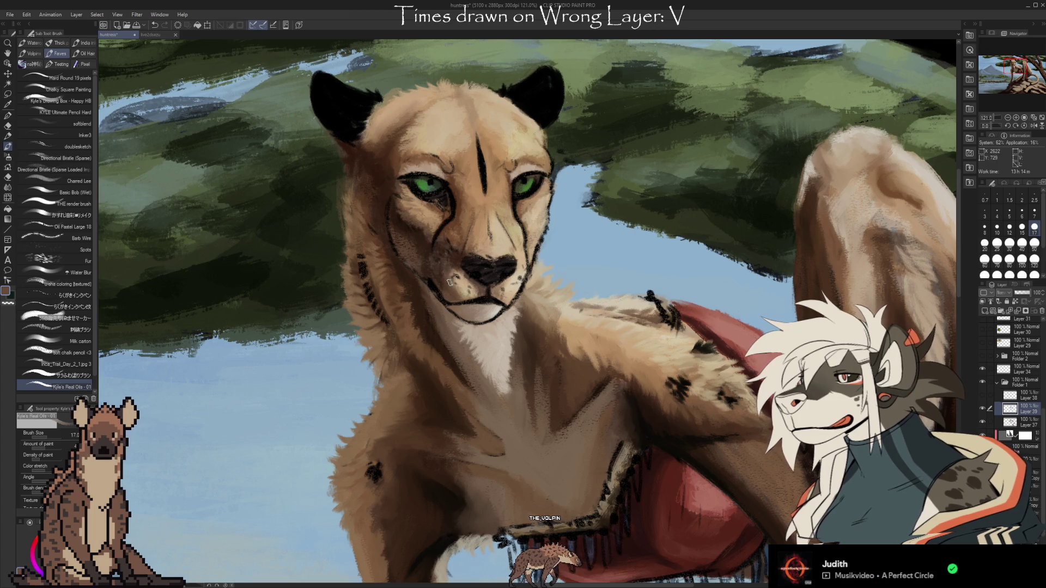
left_click(462, 290, "alt")
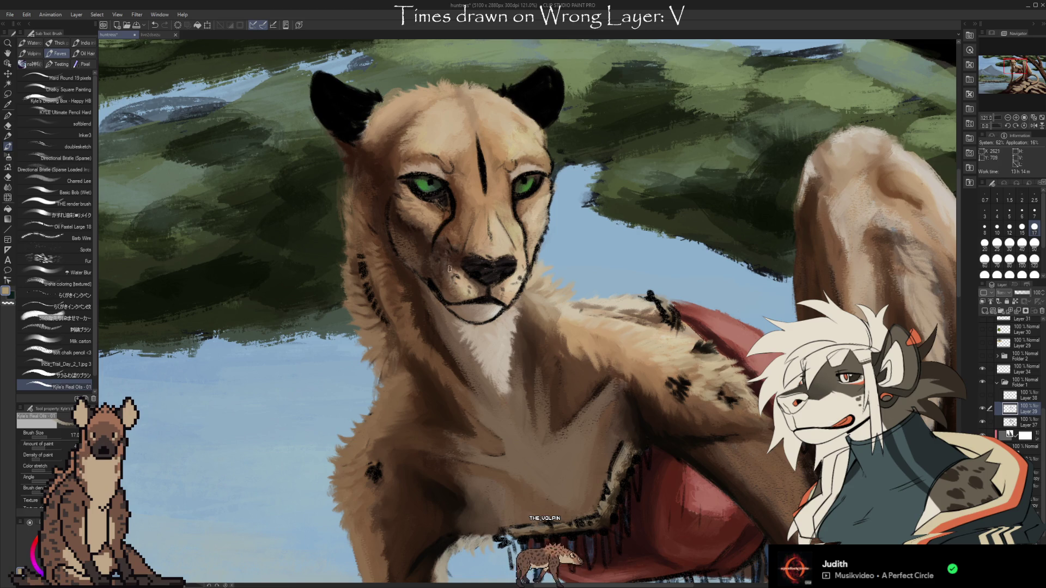
left_click(503, 300, "alt")
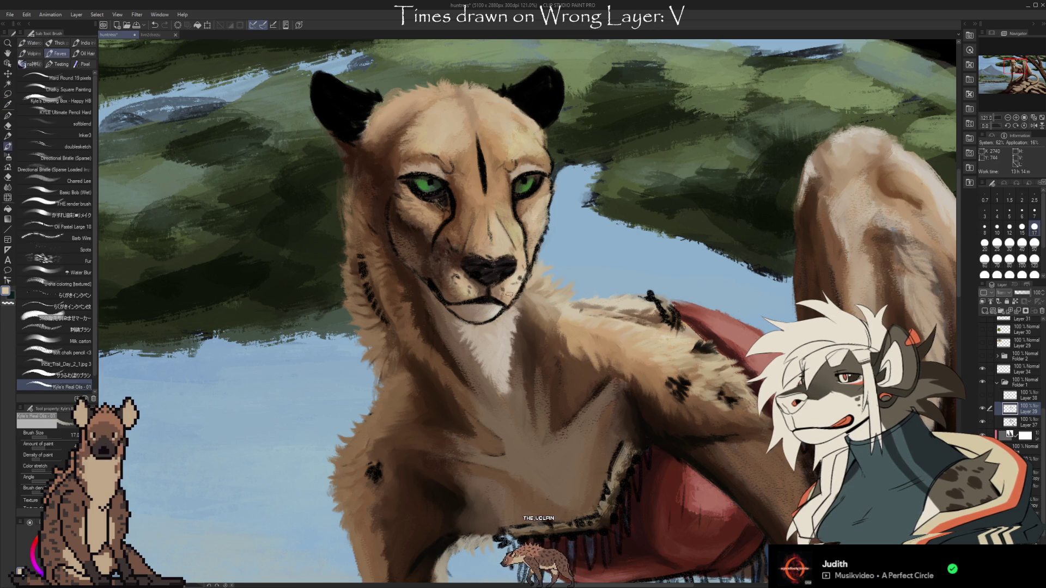
left_click(519, 281, "alt")
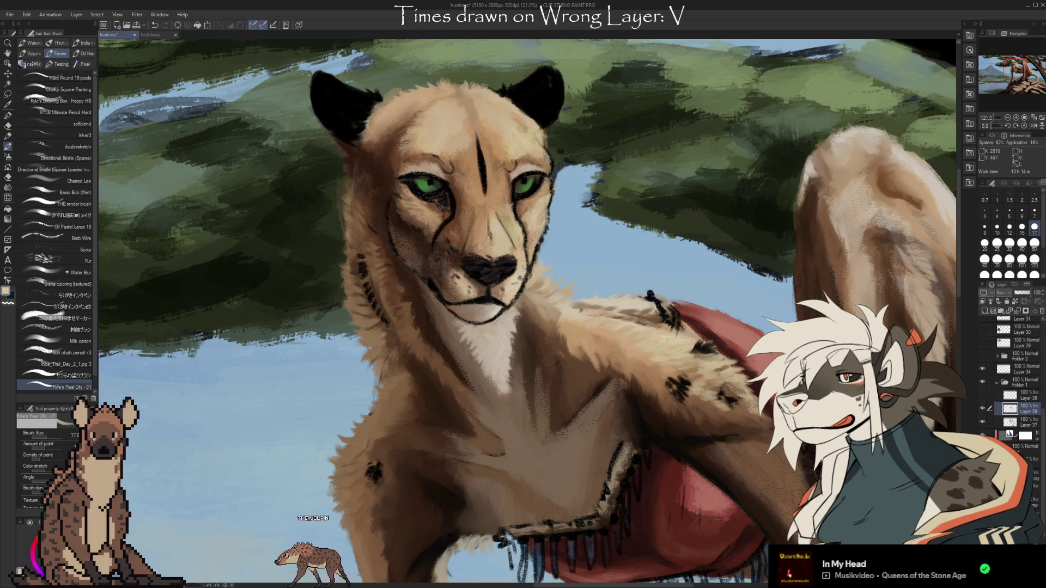
- Sample darker tan, pale beige and dark brown from the forehead and face, blending away the pale forehead fleck
left_click(506, 137, "alt")
left_click(518, 143, "alt")
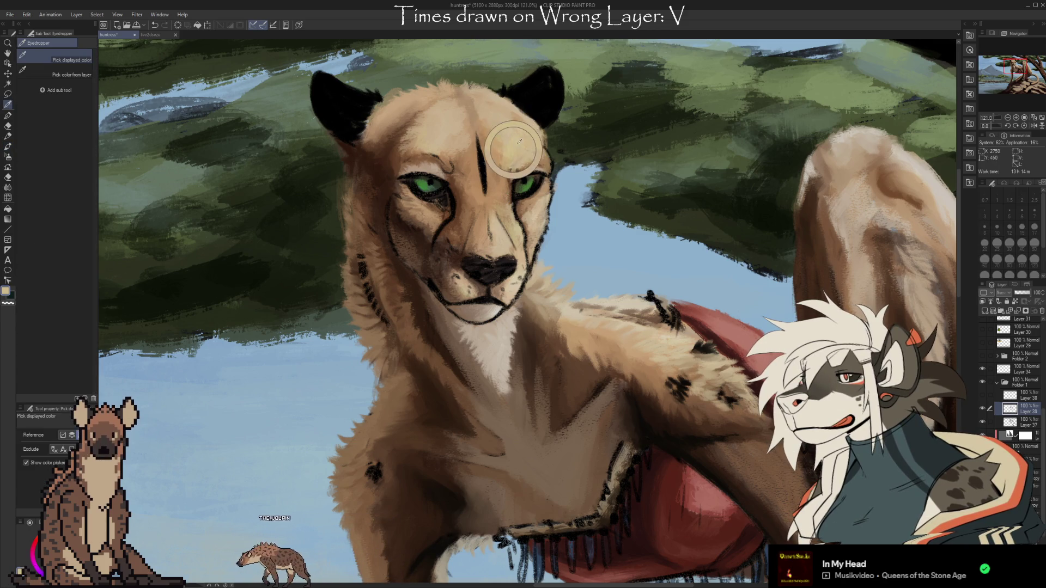
left_click(487, 199, "alt")
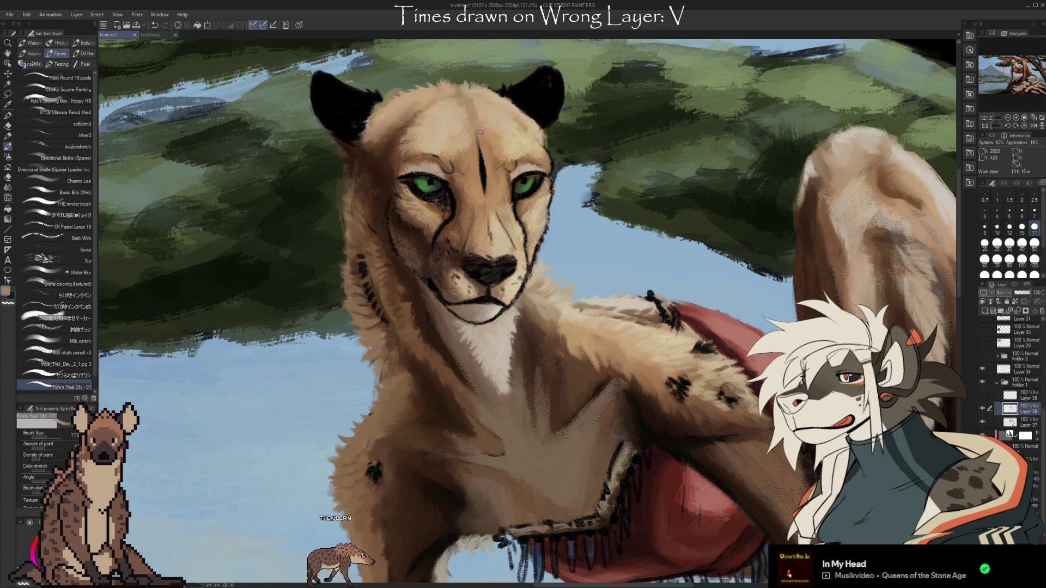
key("i")
left_click(511, 175)
key("b")
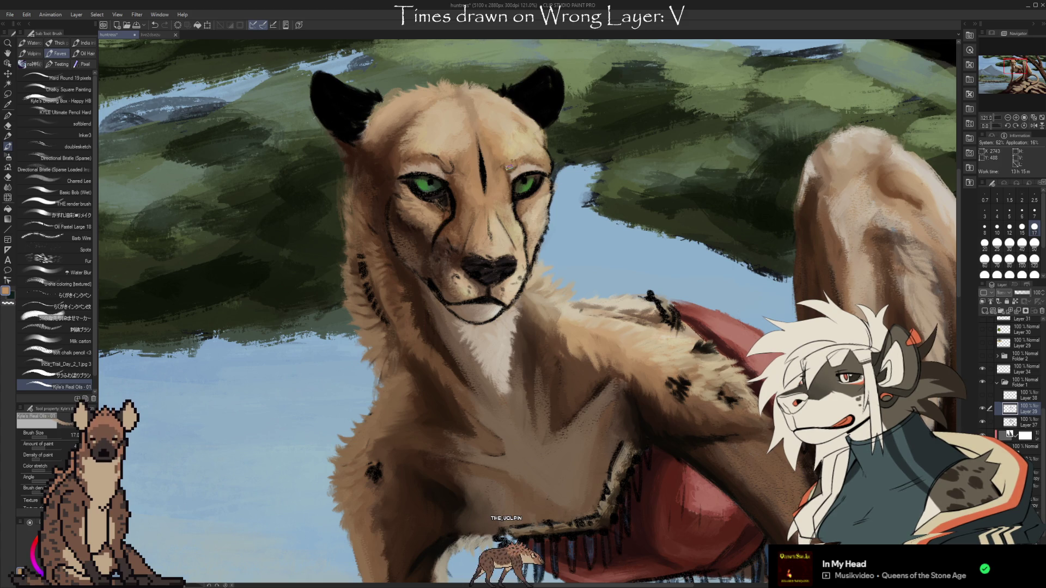
left_click(514, 158, "alt")
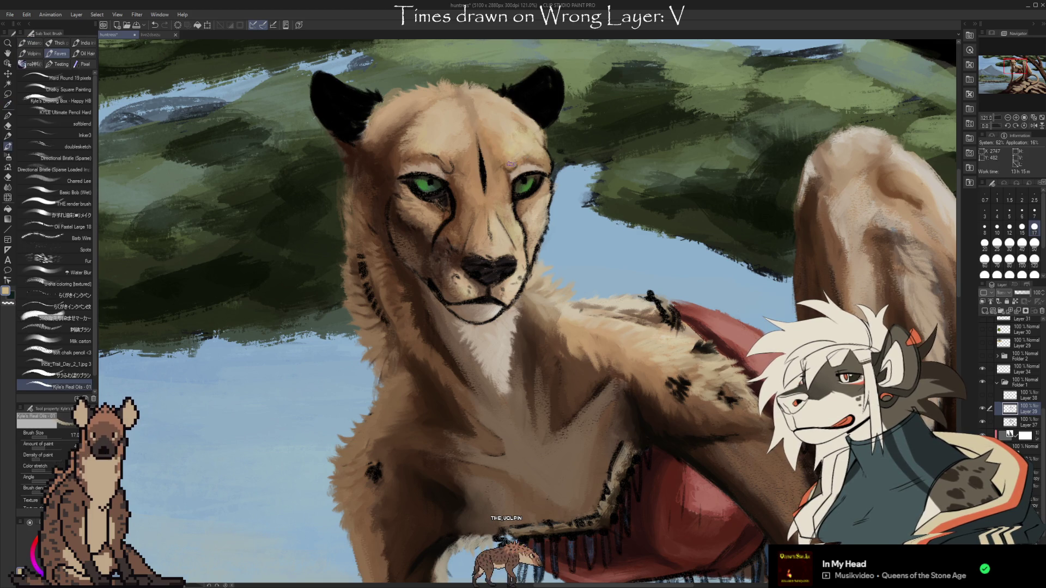
left_click(441, 166, "alt")
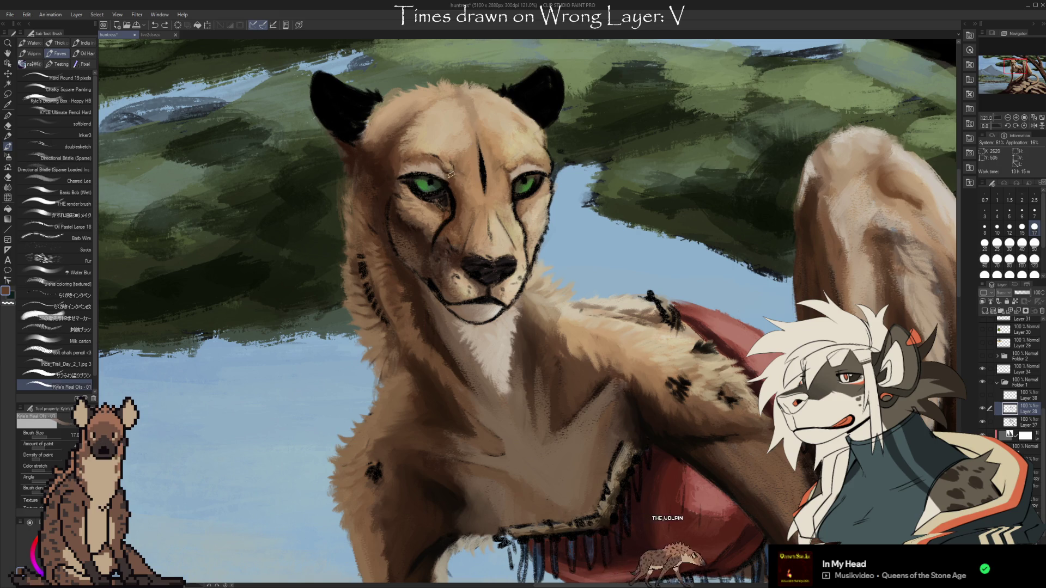
left_click(439, 166, "alt")
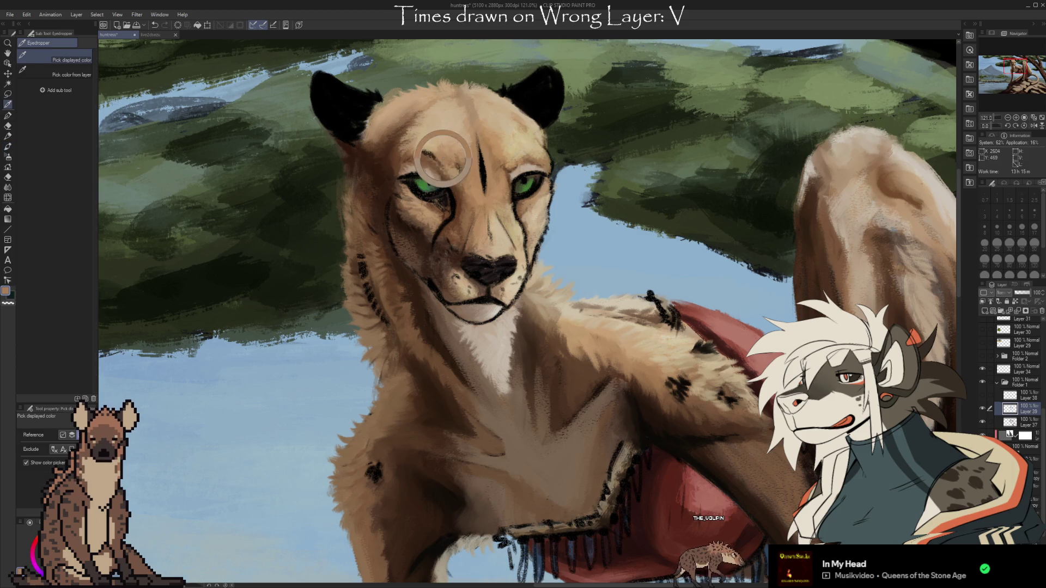
- Paint the forehead and left brow paler, resampling tan-brown tones near the forehead and eye
left_click(448, 178, "alt")
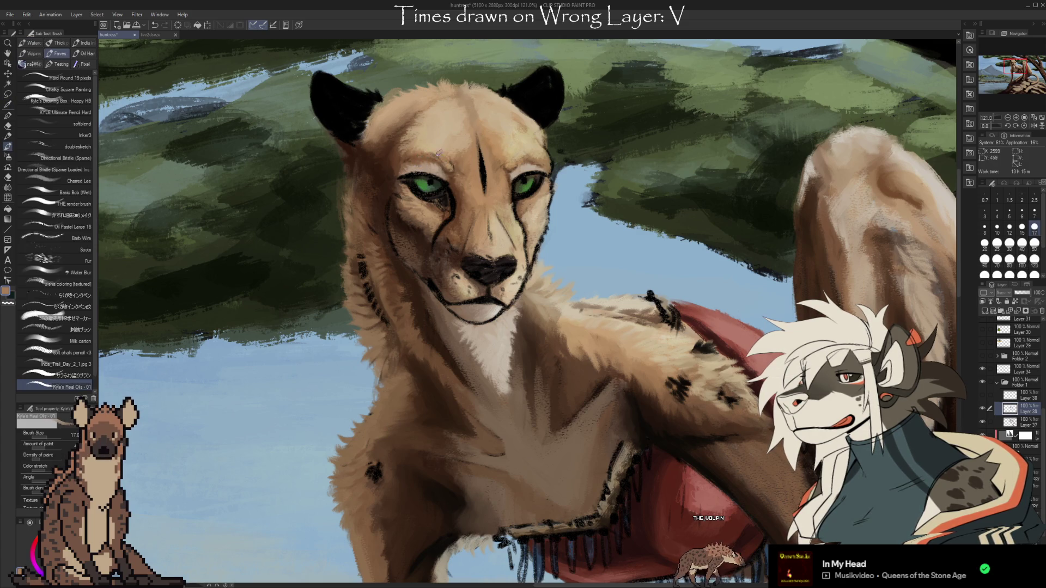
left_click_drag(421, 154, 437, 160)
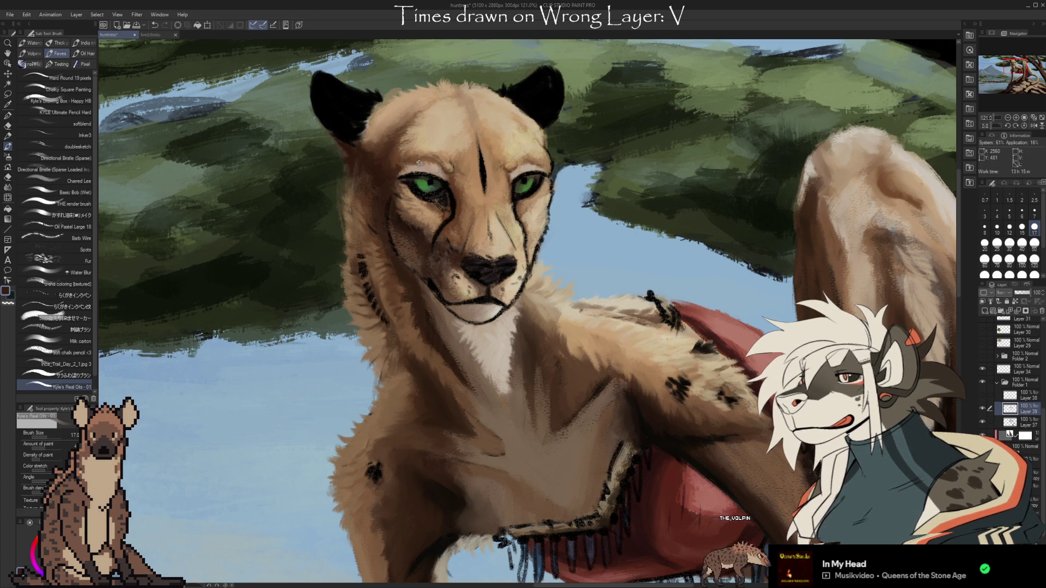
left_click(394, 164, "alt")
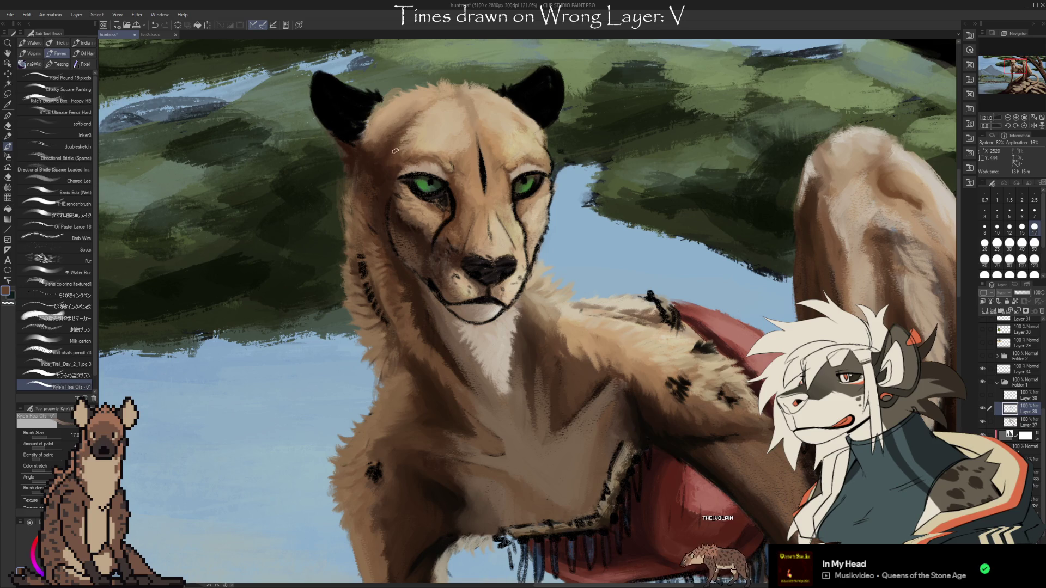
left_click(390, 155, "alt")
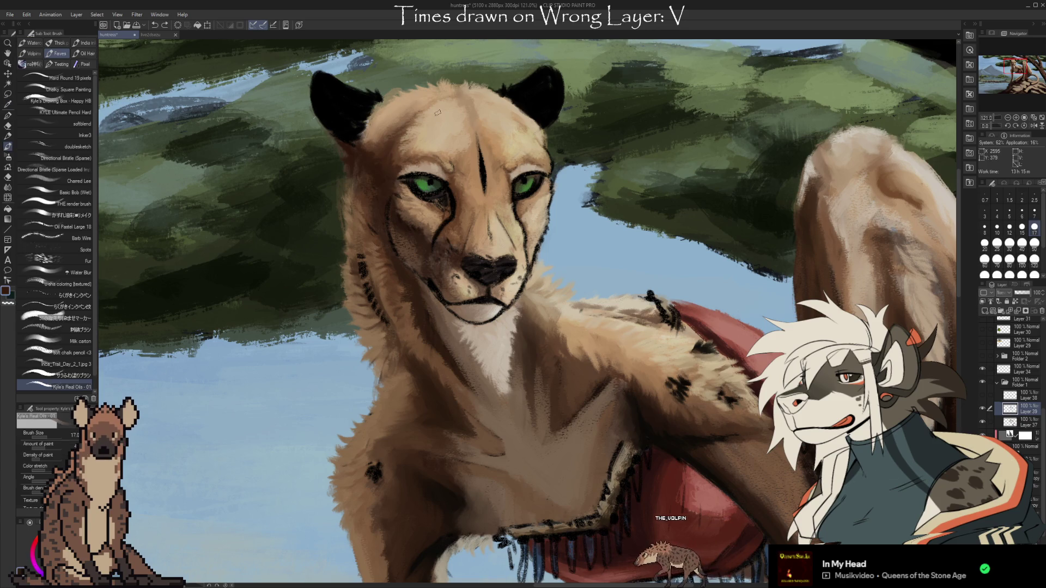
left_click(388, 194, "alt")
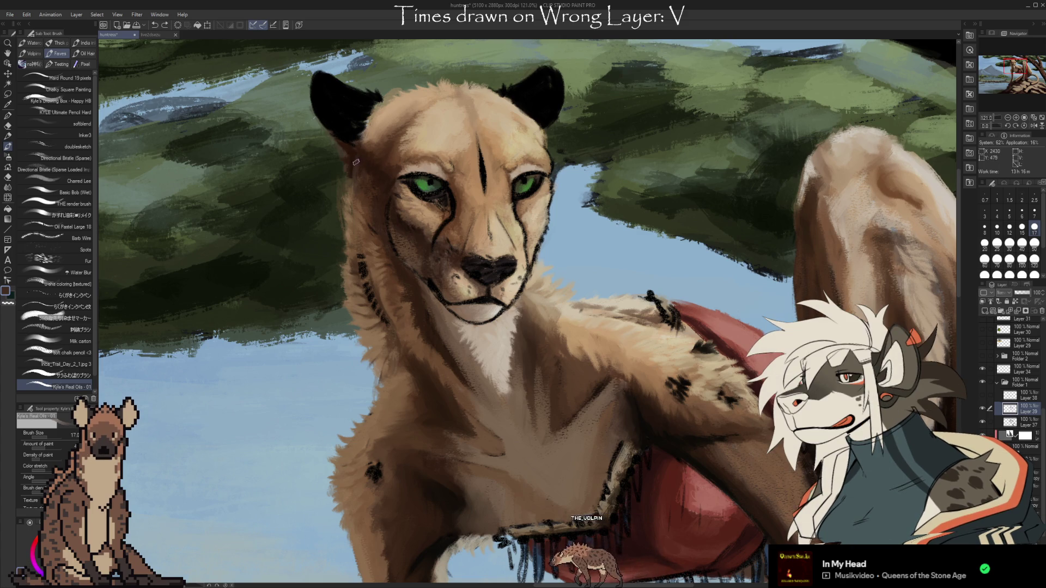
left_click(354, 165, "alt")
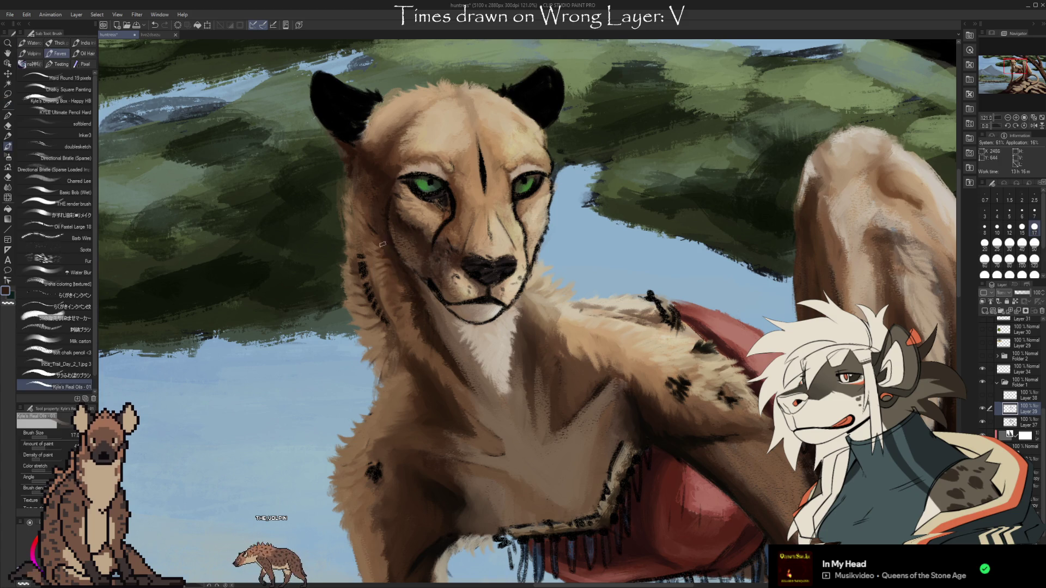
left_click(375, 224, "alt")
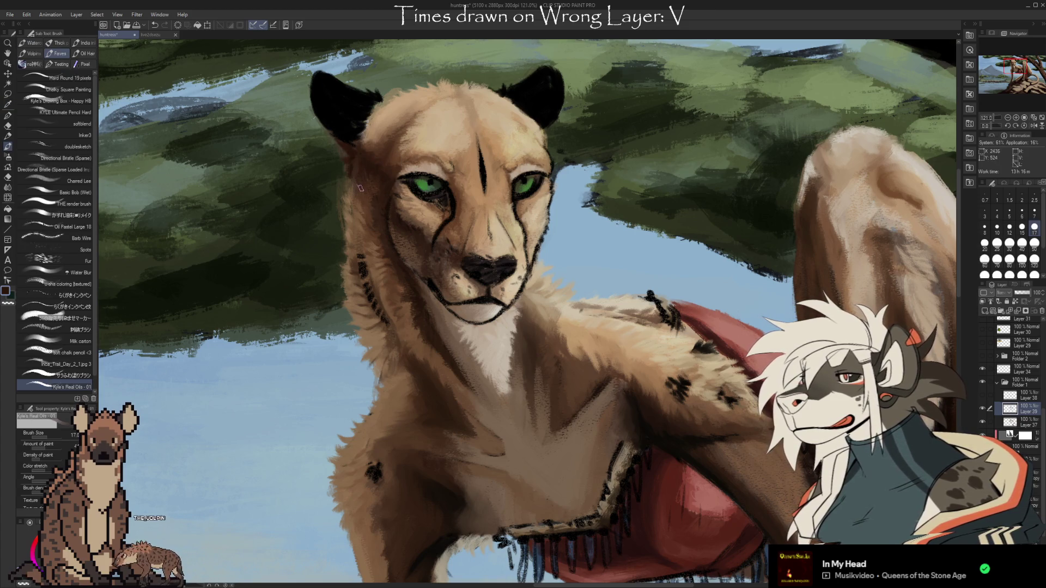
- Switch to the Kneaded eraser on Layer 37 and briefly hide a layer to check its contents
key("e")
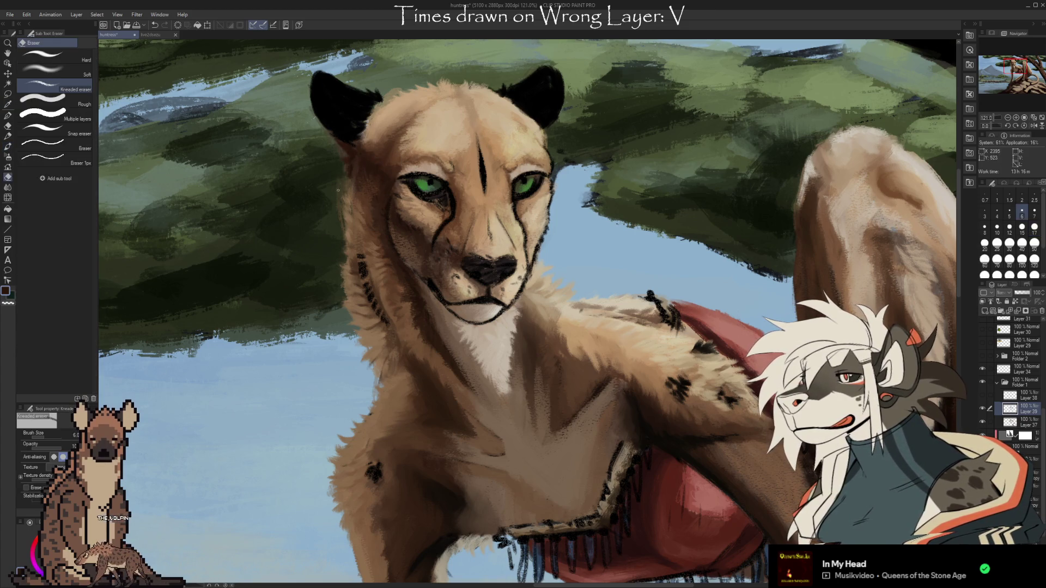
left_click(1029, 419)
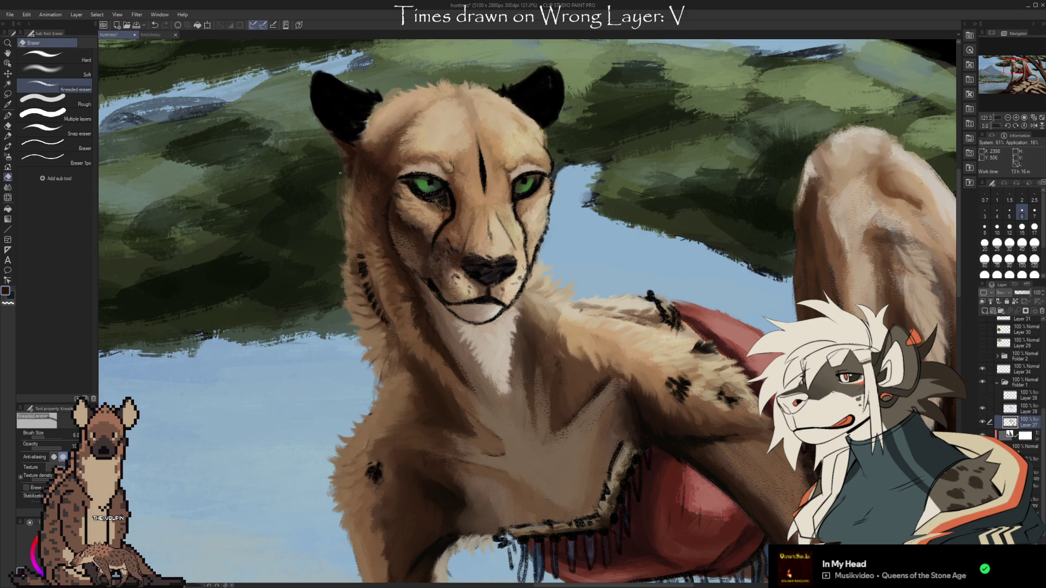
scroll(1039, 444, "down", 3)
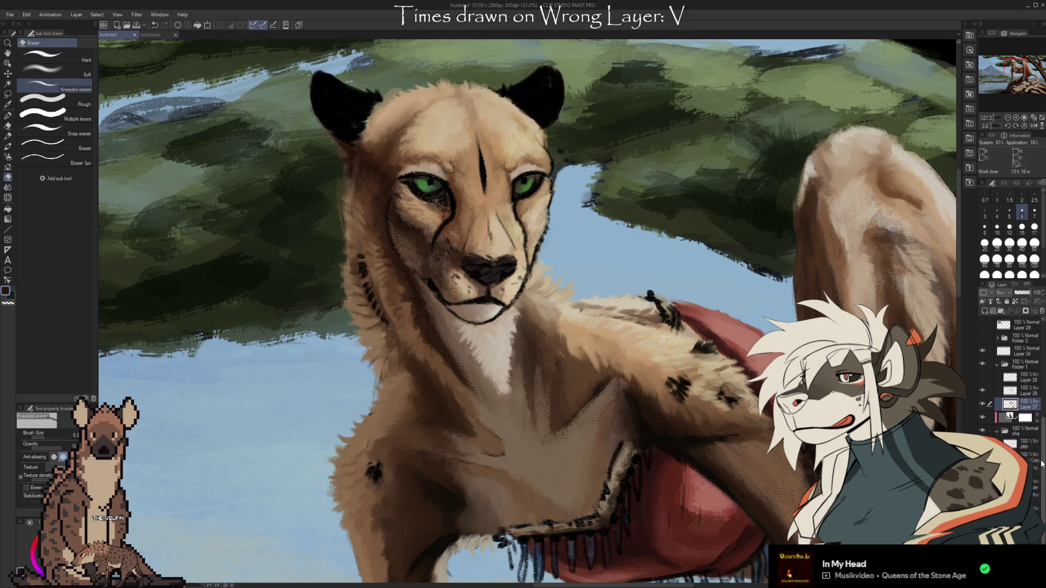
left_click(982, 382)
left_click(982, 382)
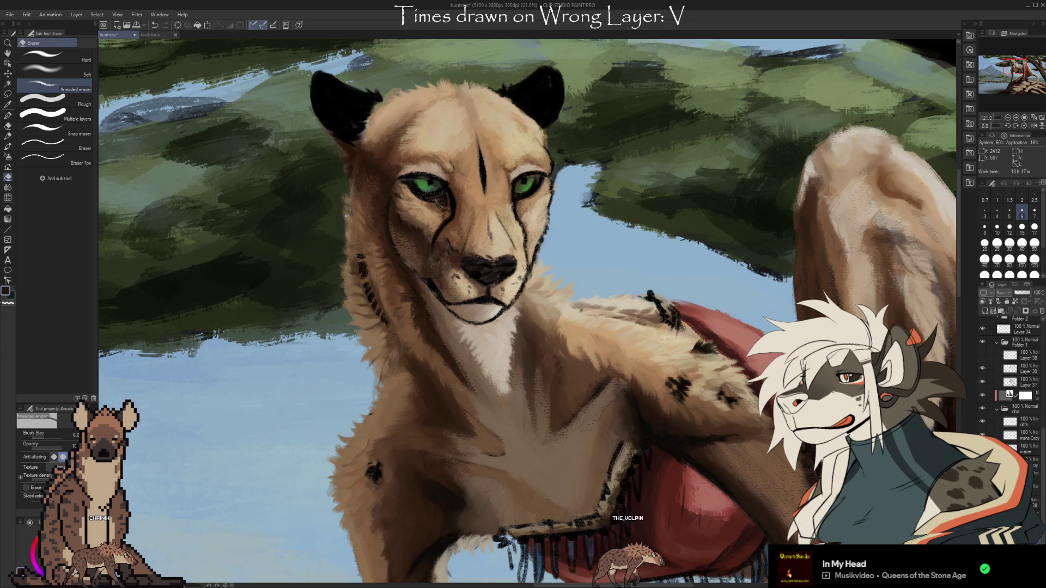
- Undo to restore the dark spots on the cheetah's neck
scroll(1042, 455, "up", 2)
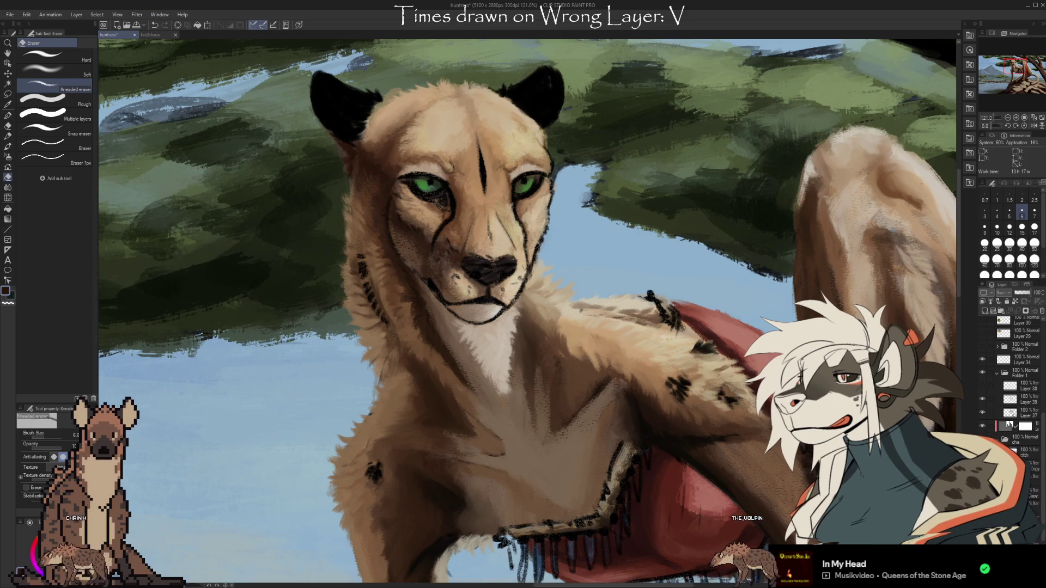
key("ctrl+z")
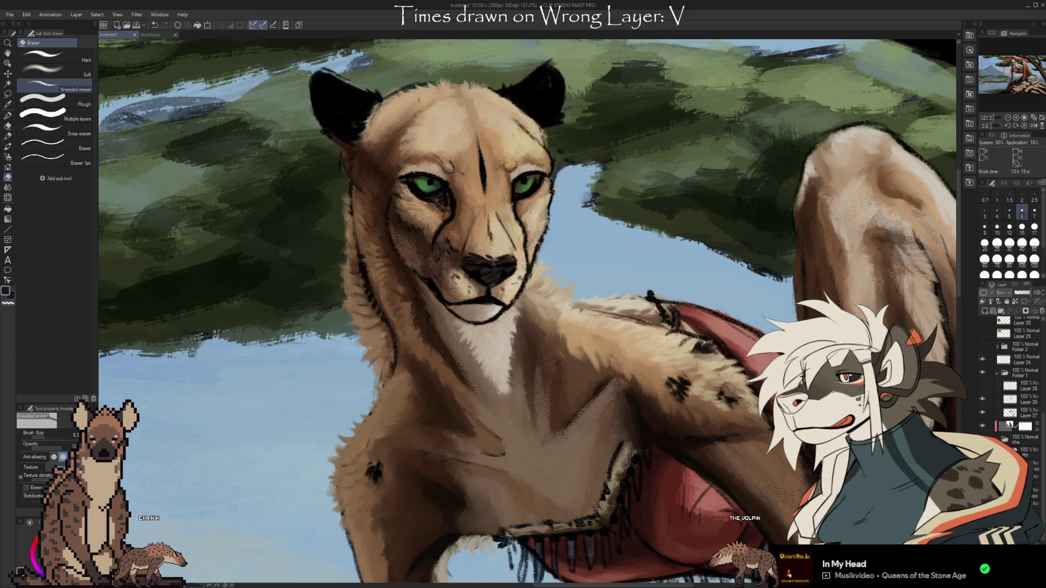
scroll(1043, 486, "up", 5)
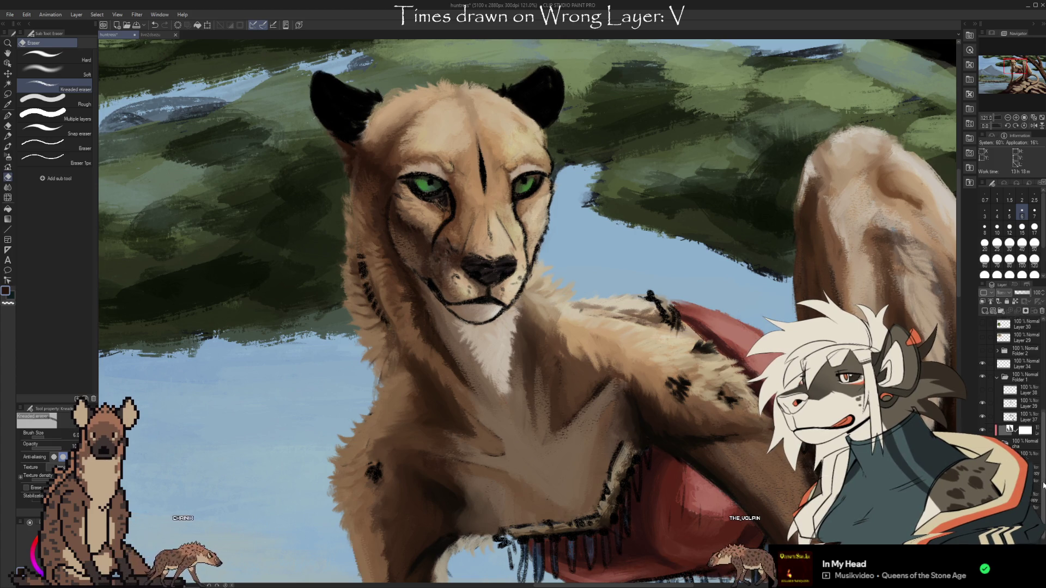
mouse_move(1043, 437)
left_mouse_down()
mouse_move(1043, 394)
mouse_move(1043, 409)
left_mouse_up()
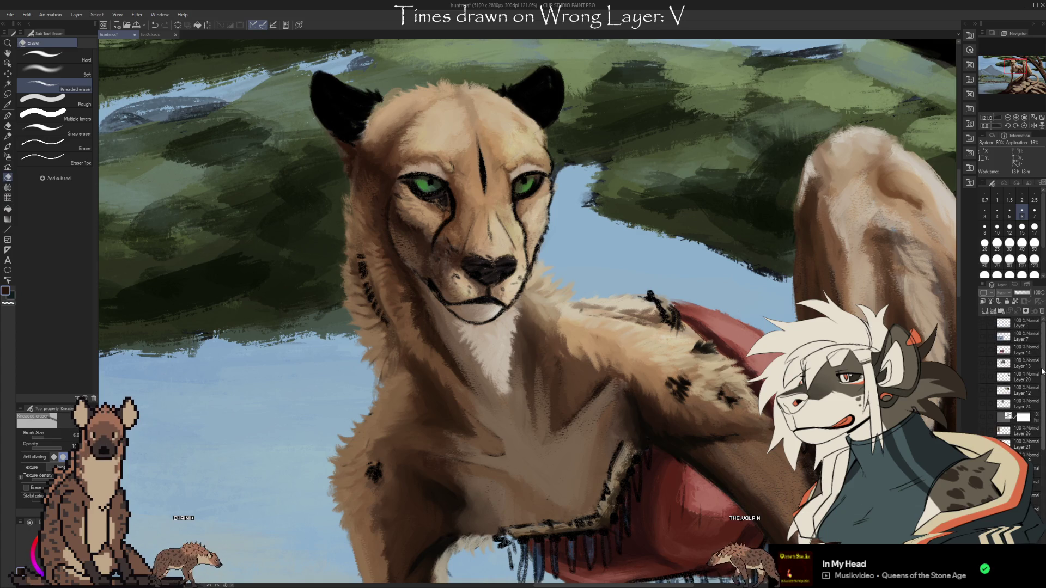
scroll(1008, 419, "up", 2)
scroll(1008, 420, "up", 2)
scroll(1018, 383, "up", 1)
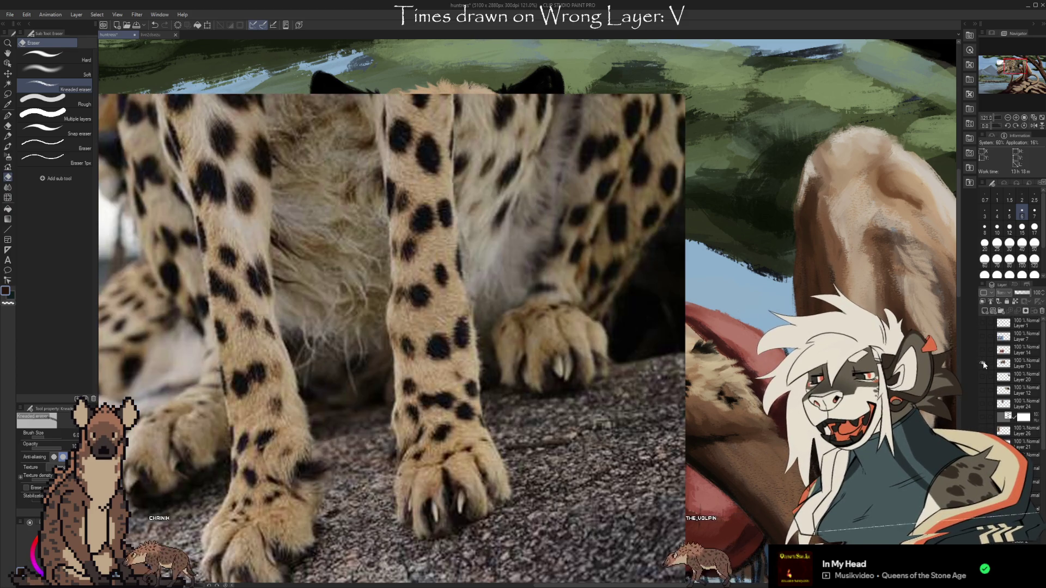
scroll(545, 245, "down", 5)
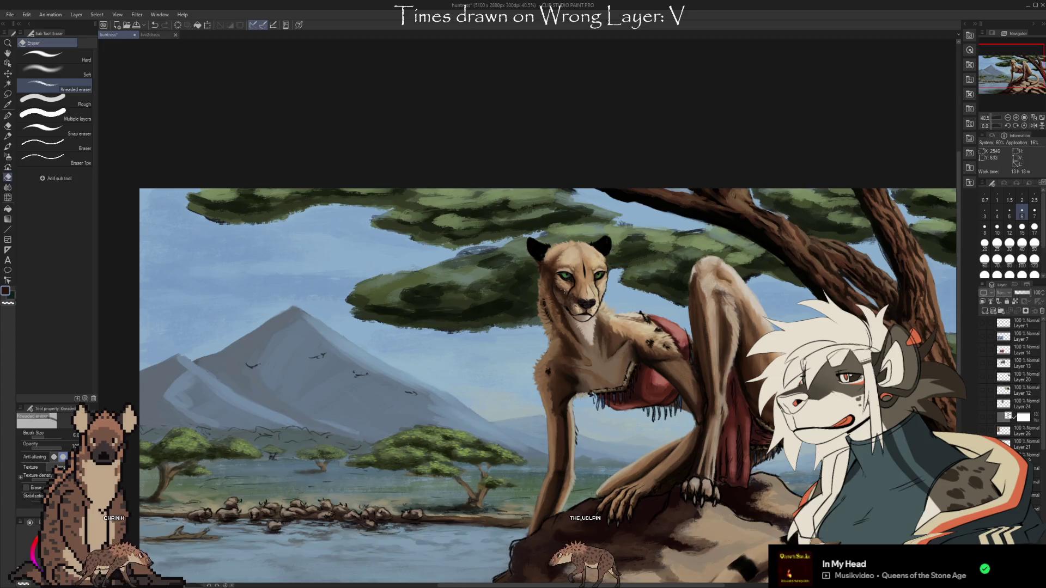
scroll(544, 218, "up", 3)
scroll(545, 218, "up", 2)
scroll(756, 360, "up", 1)
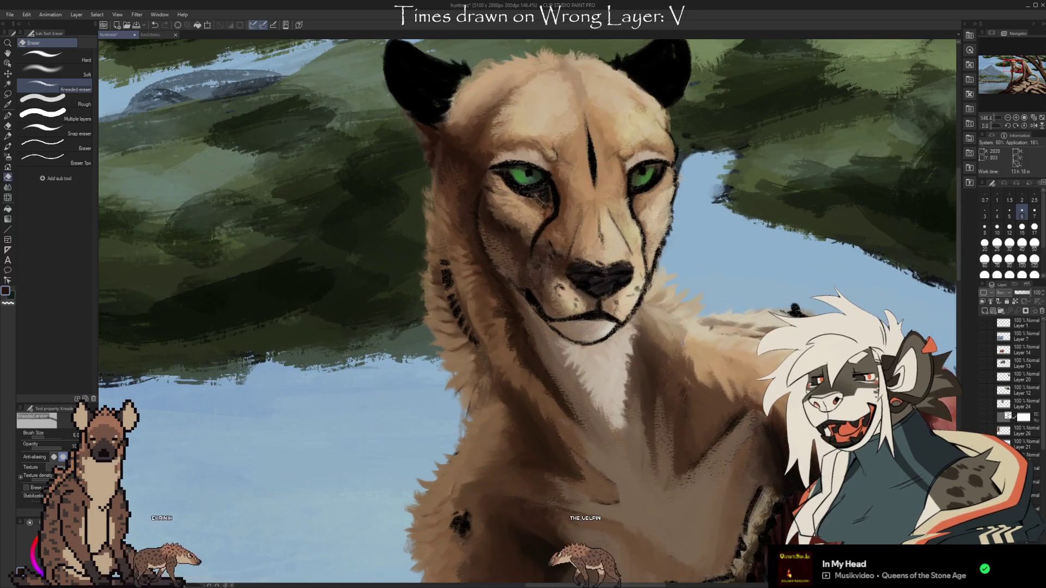
scroll(757, 361, "up", 2)
scroll(1043, 447, "up", 2)
scroll(1042, 441, "up", 2)
scroll(1042, 435, "up", 2)
scroll(1042, 425, "up", 2)
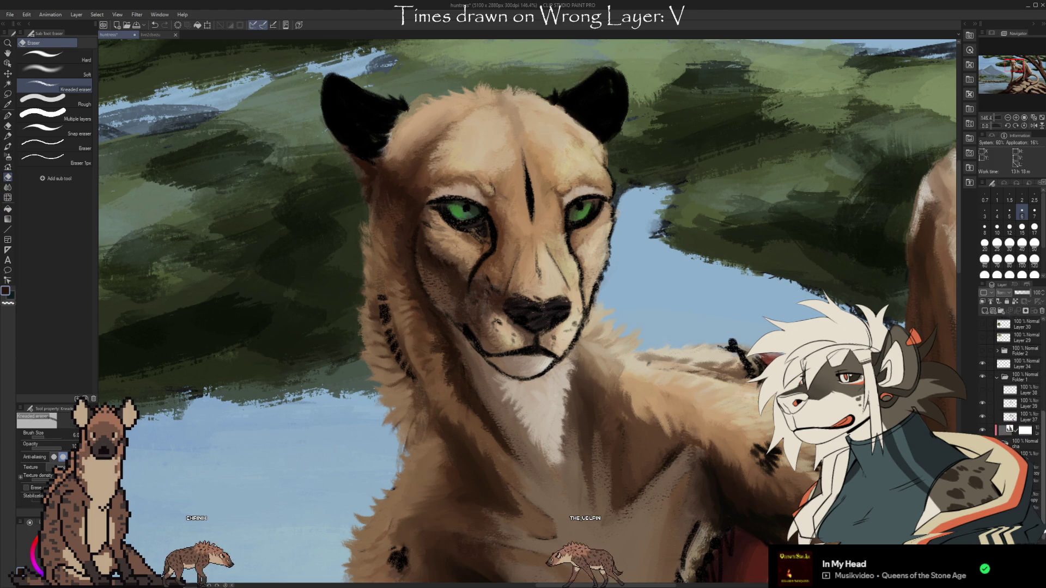
scroll(1037, 510, "up", 1)
scroll(1036, 510, "up", 2)
scroll(1037, 509, "up", 1)
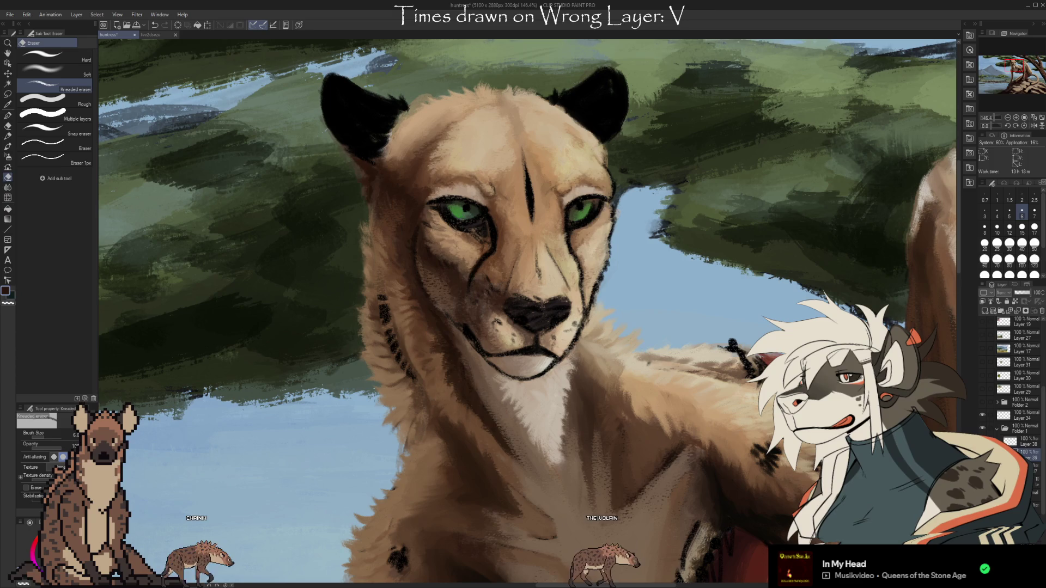
left_click(982, 455)
left_click(982, 455)
left_click(982, 455)
left_click(982, 454)
left_click(982, 455)
left_click(982, 455)
left_click(982, 455)
left_click(983, 454)
left_click(982, 455)
left_click(982, 454)
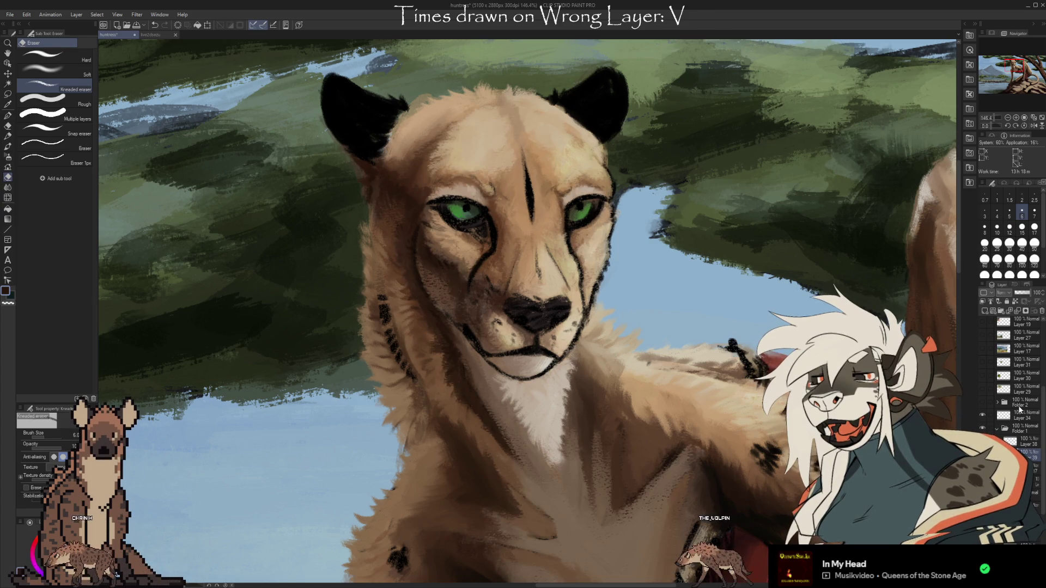
left_click_drag(747, 334, 723, 342)
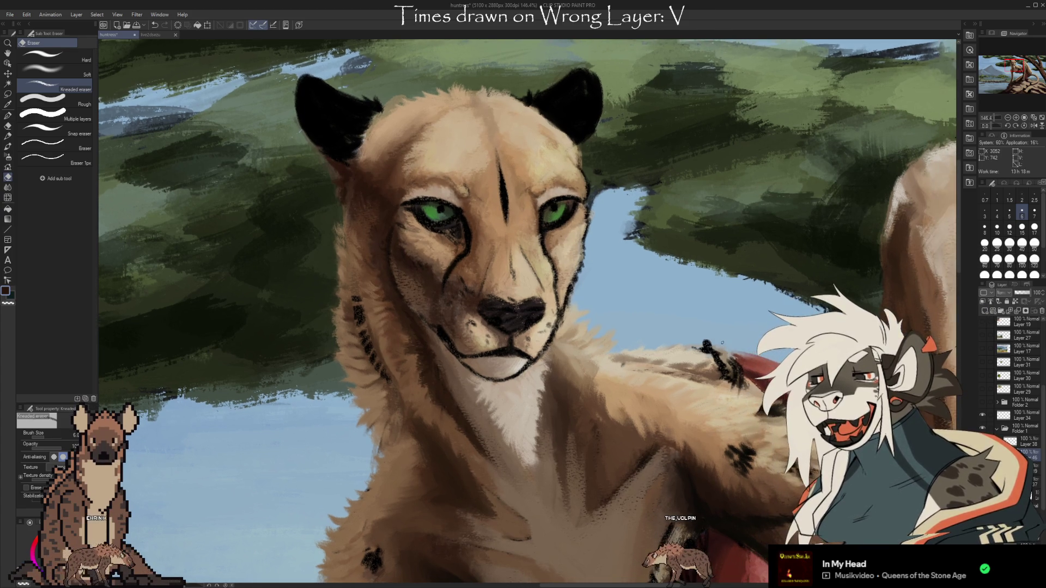
key("b")
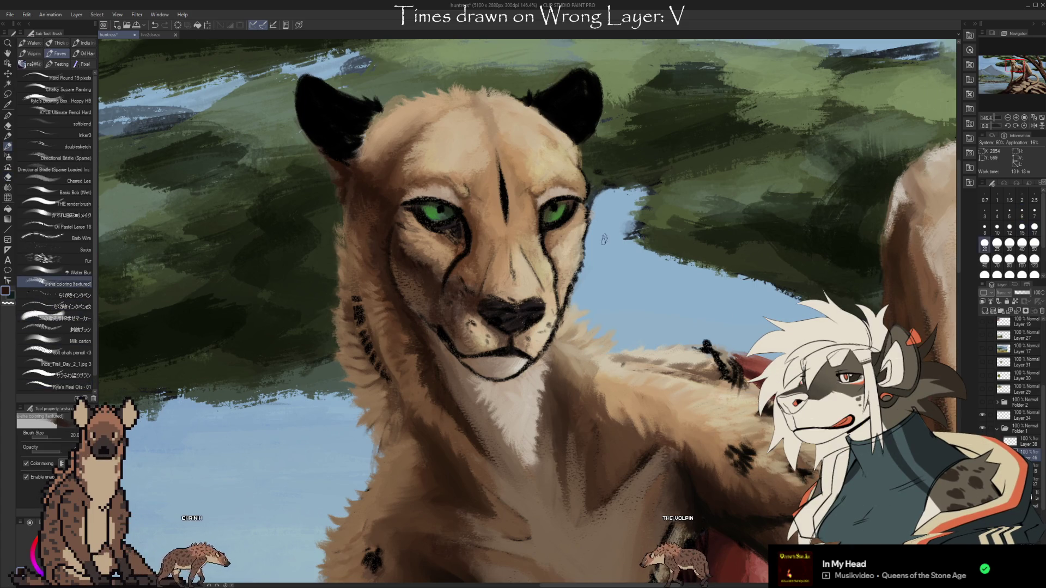
- Shrink the brush and sample tan tones from the cheetah's cheek
key("bracketleft")
left_click(577, 298, "alt")
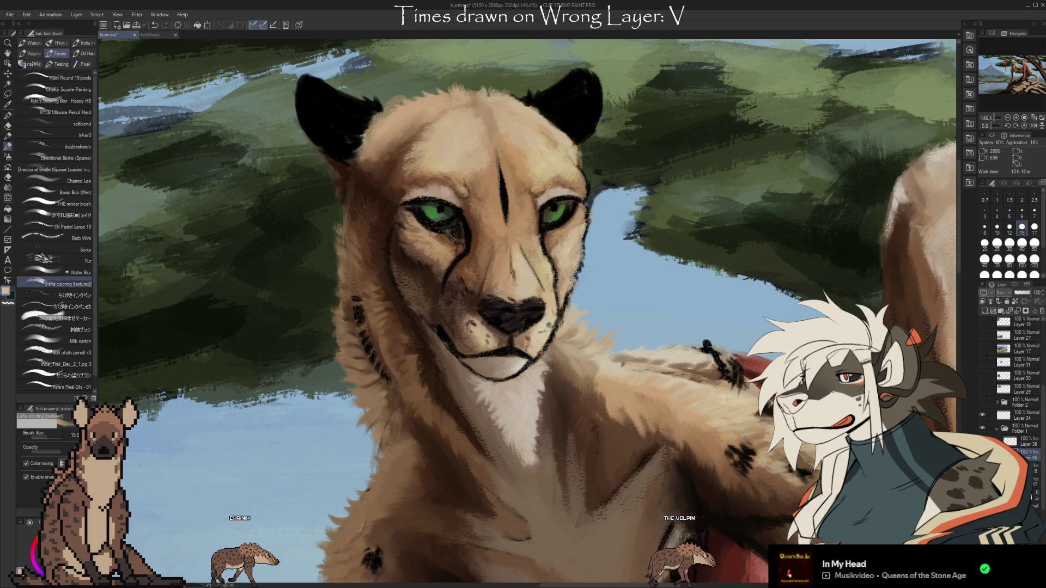
left_click(571, 260, "alt")
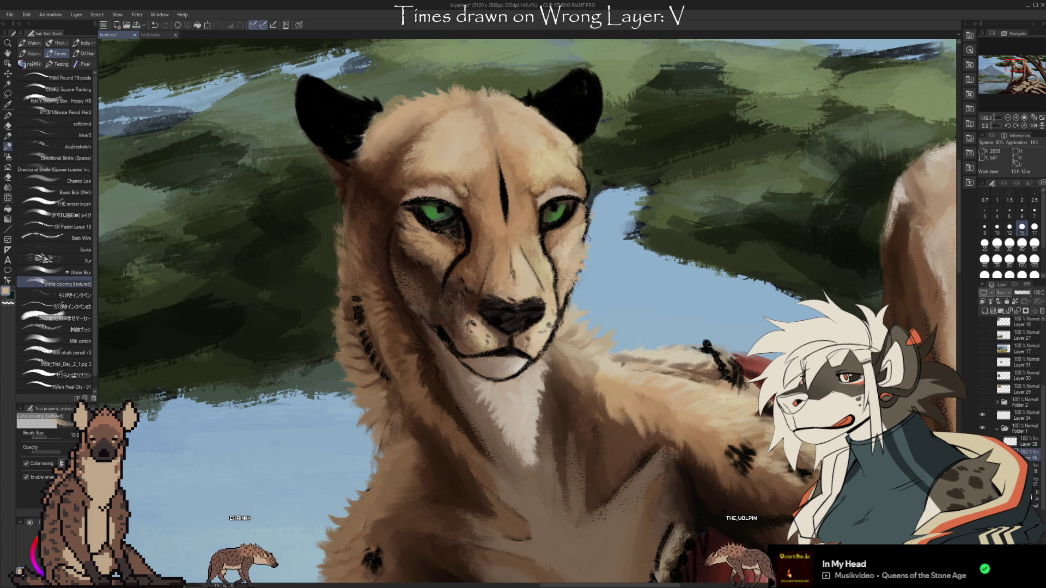
left_click(568, 254, "alt")
left_click(575, 252, "alt")
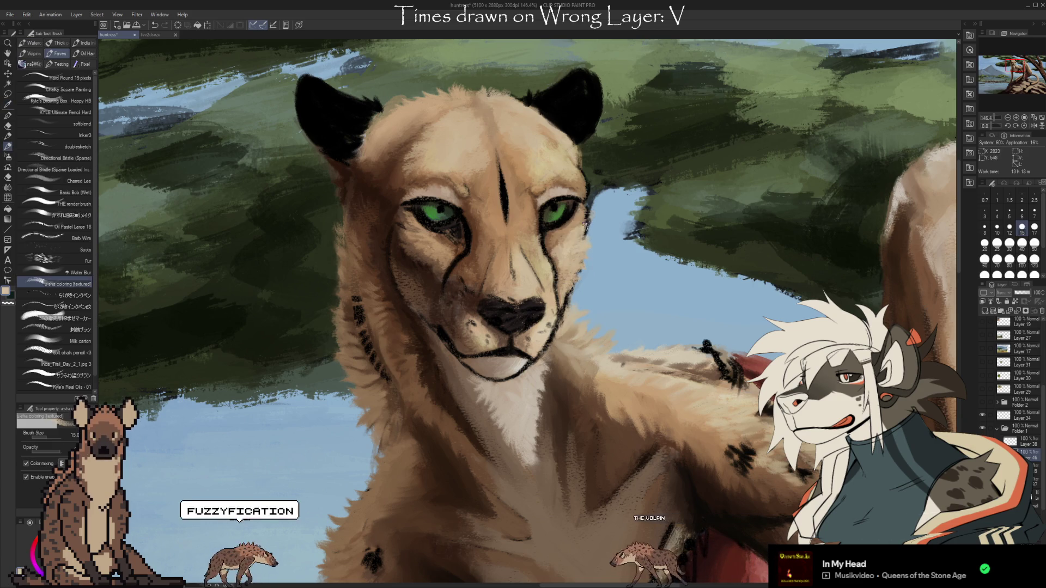
left_click(574, 240, "alt")
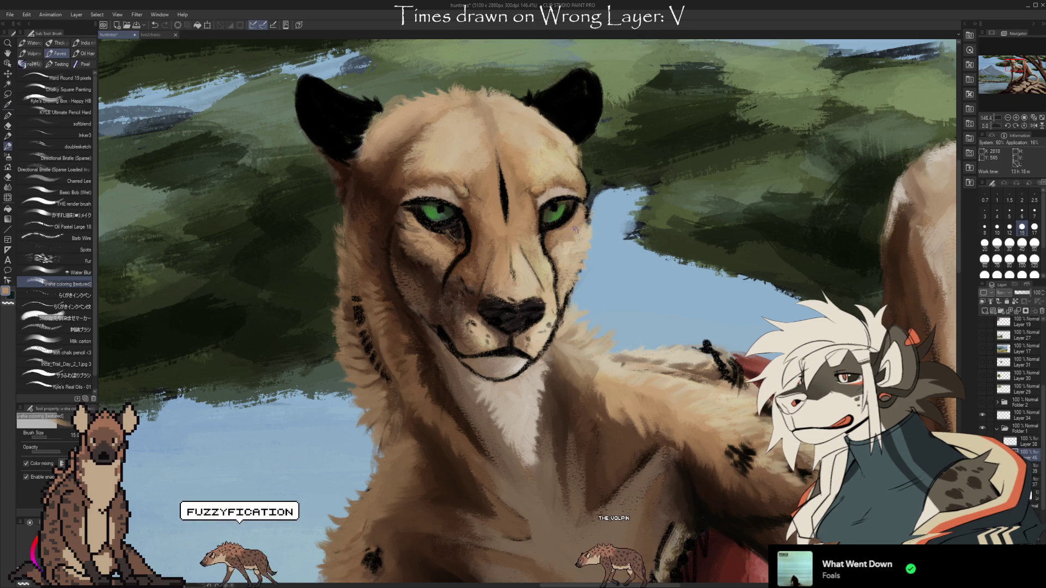
left_click(569, 251, "alt")
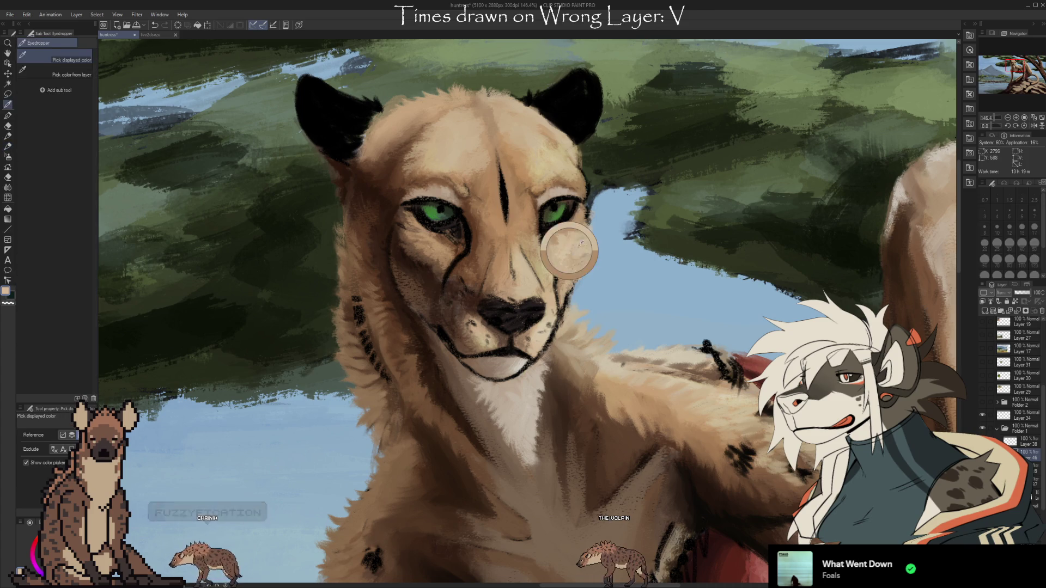
- Pick dark brown beside the left eye at brush size 25, then rotate the canvas 90°
left_click(420, 252, "alt")
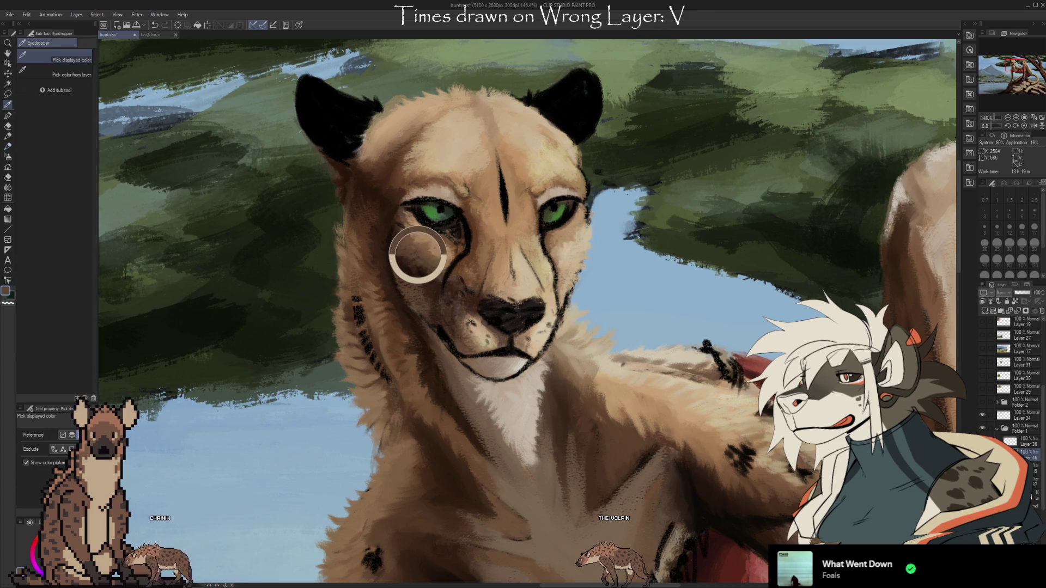
key("bracketleft")
key("bracketleft")
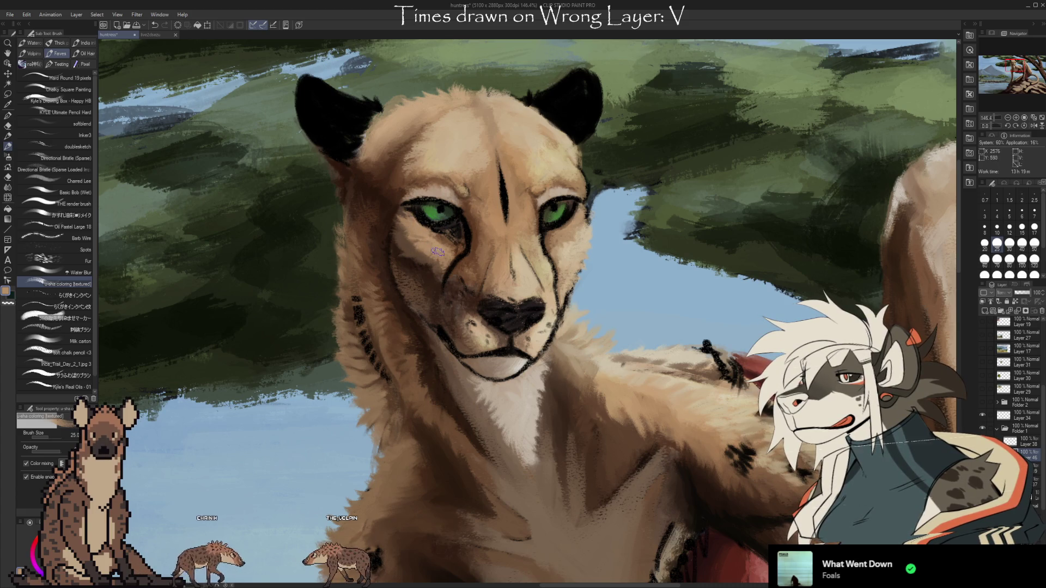
key("bracketright")
key("bracketright")
key("minus")
key("minus")
key("minus")
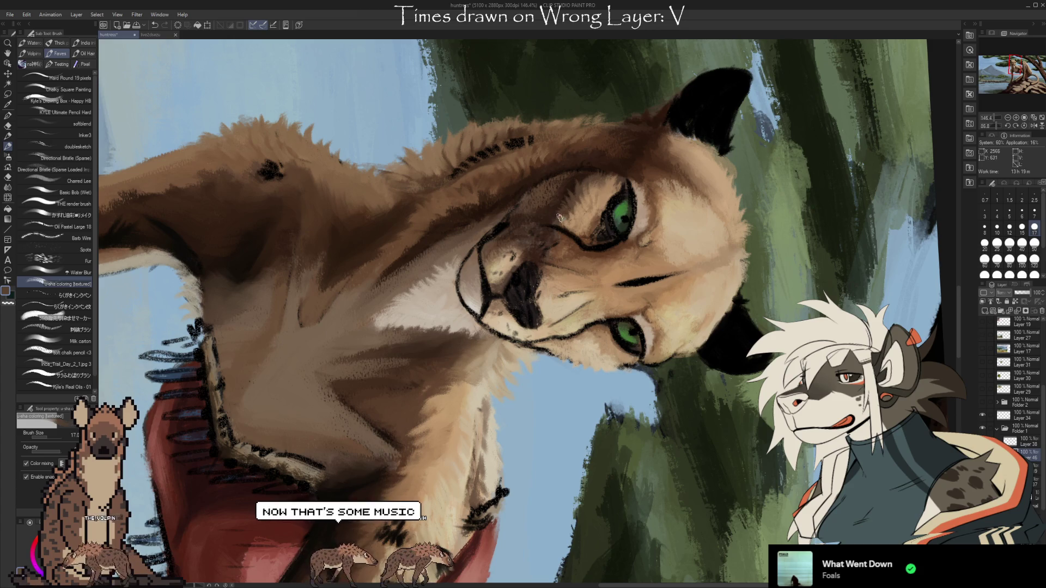
- Sample darker reddish browns from the face and fur, briefly checking the cheetah upright
left_click(544, 210, "alt")
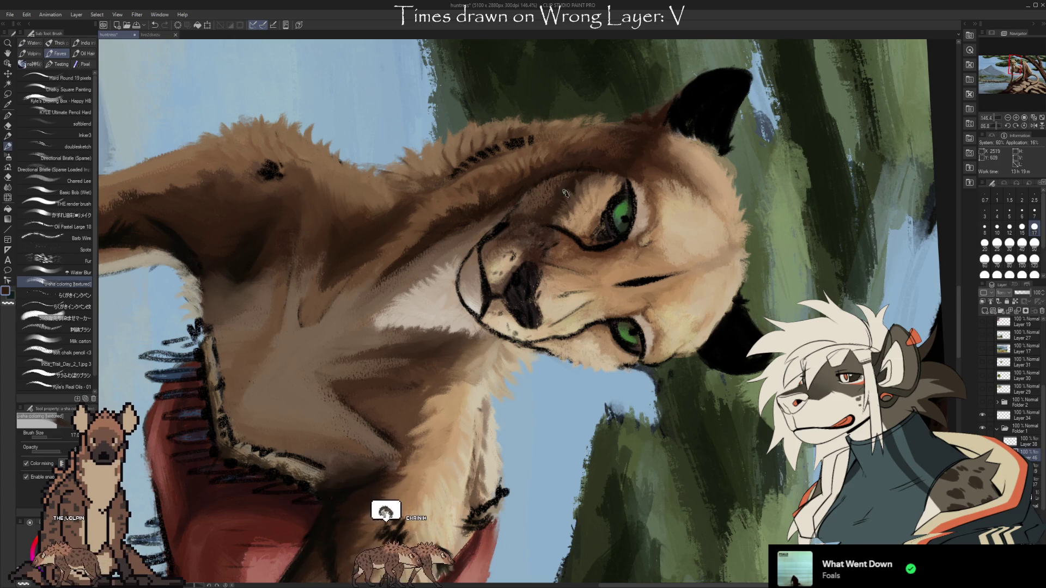
left_click(537, 191, "alt")
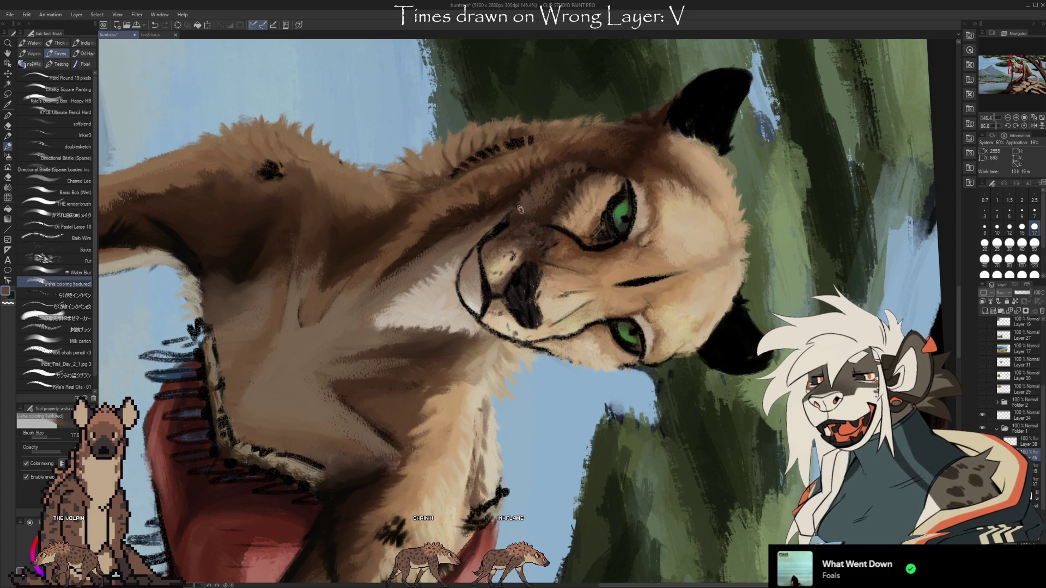
left_click_drag(532, 207, 565, 383)
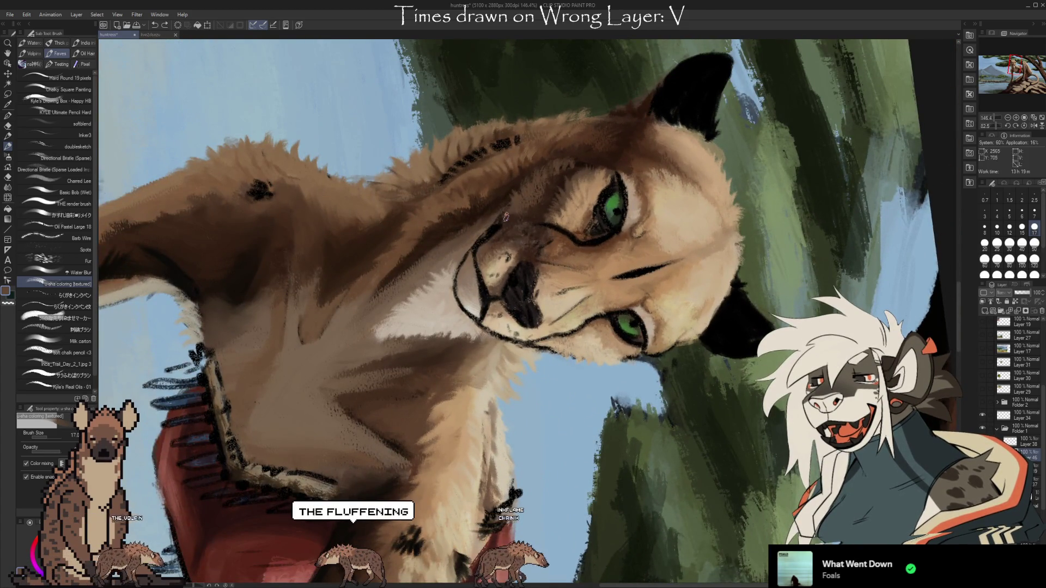
left_click(517, 215, "alt")
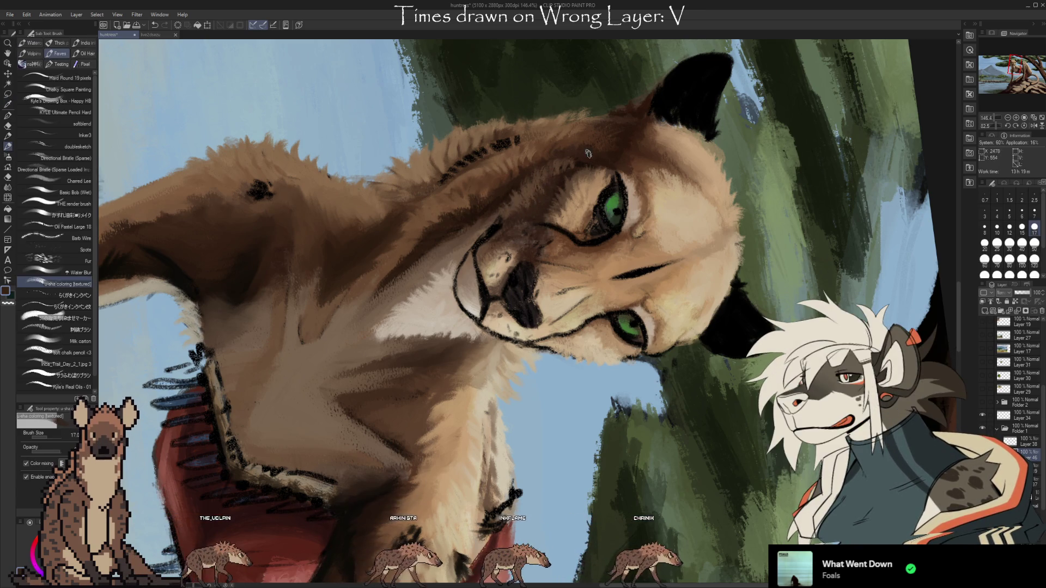
mouse_move(674, 195)
left_mouse_down()
mouse_move(744, 170)
mouse_move(723, 206)
left_mouse_up()
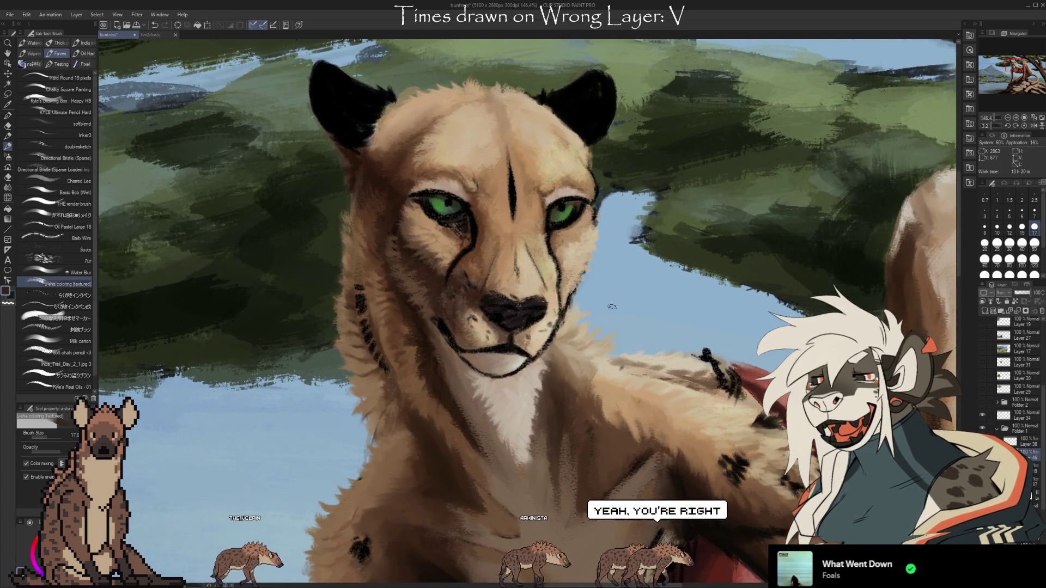
left_click_drag(612, 307, 609, 285)
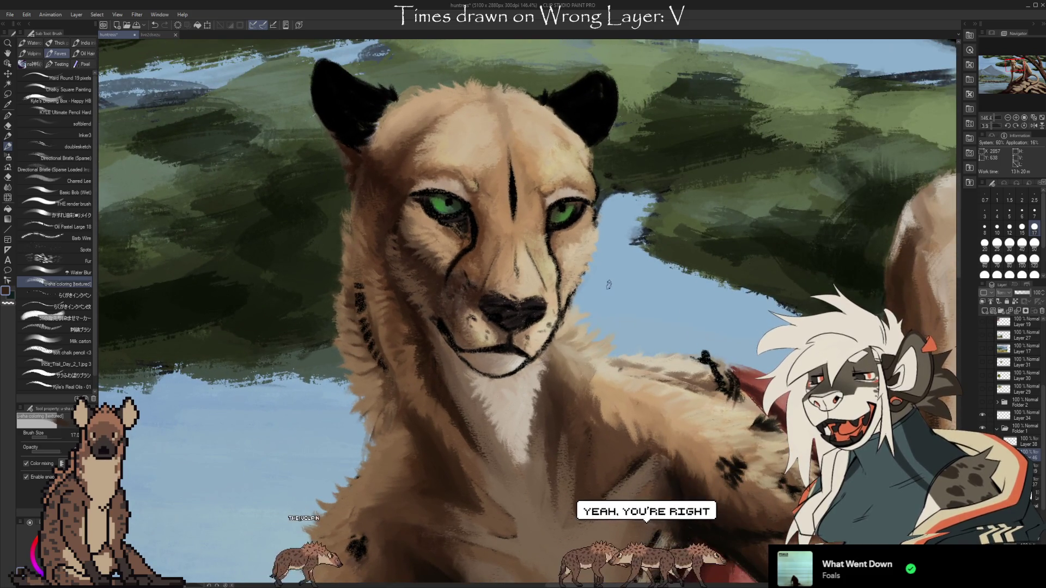
- Paint darker brown fur strokes on the rotated canvas, then return the view upright for transforming
key("i")
left_click(426, 255)
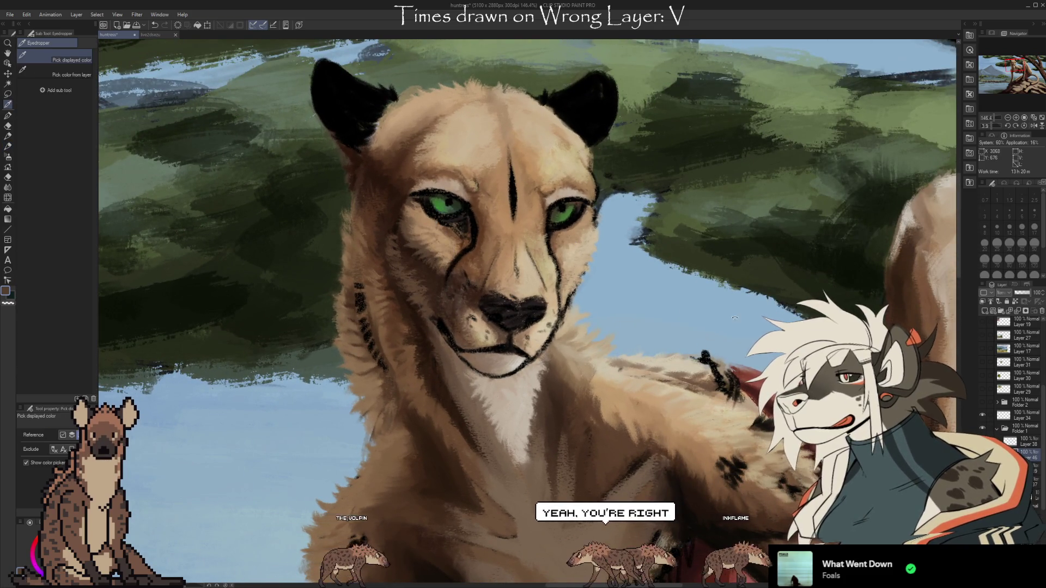
left_click_drag(425, 256, 522, 406)
key("b")
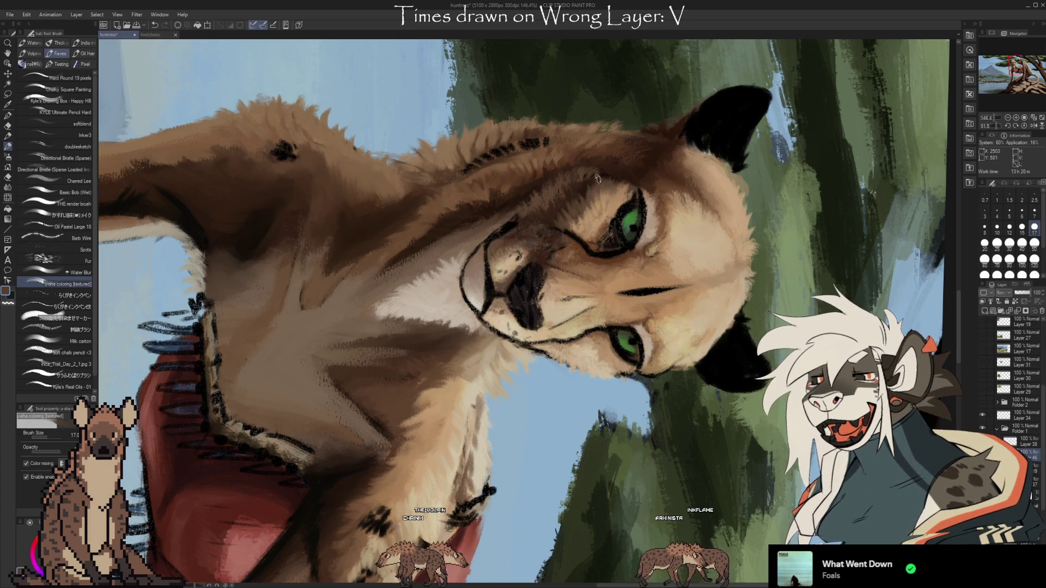
left_click_drag(574, 461, 739, 317)
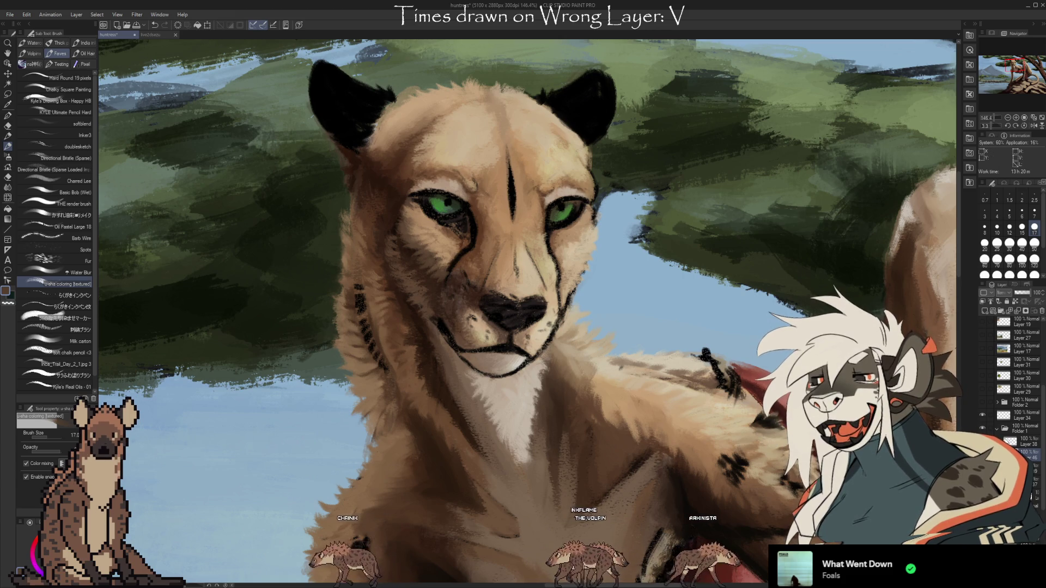
key("ctrl+t")
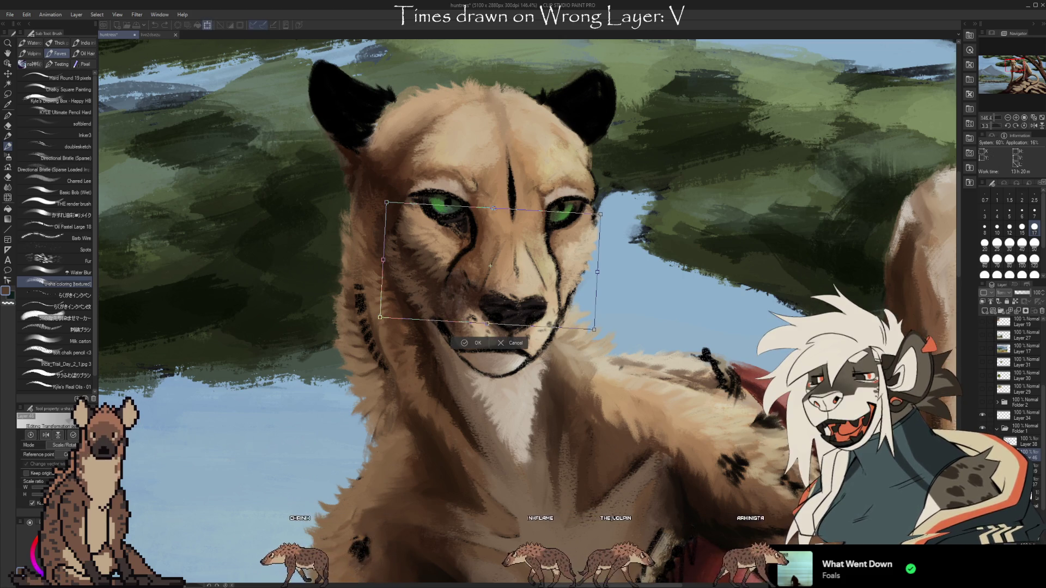
- Stretch the eyes-and-muzzle layer slightly wider on both sides and confirm the transform
left_click_drag(381, 258, 375, 259)
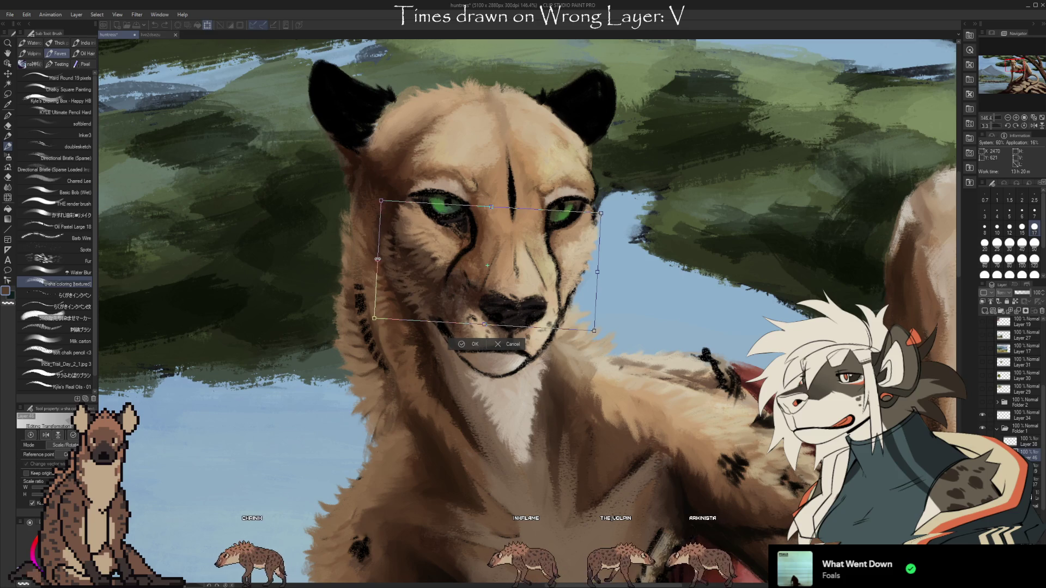
left_click_drag(599, 272, 602, 273)
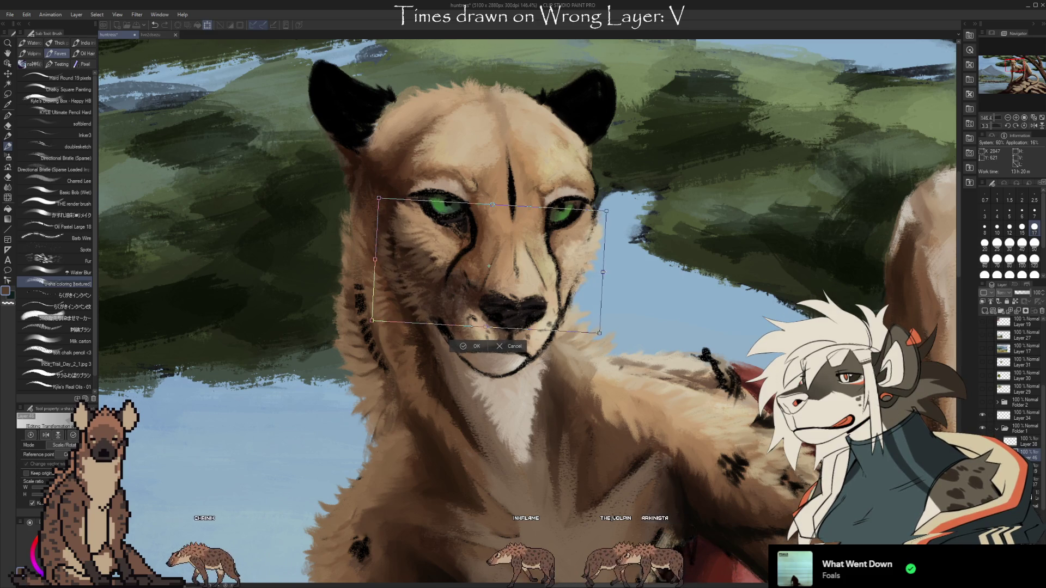
left_click(470, 348)
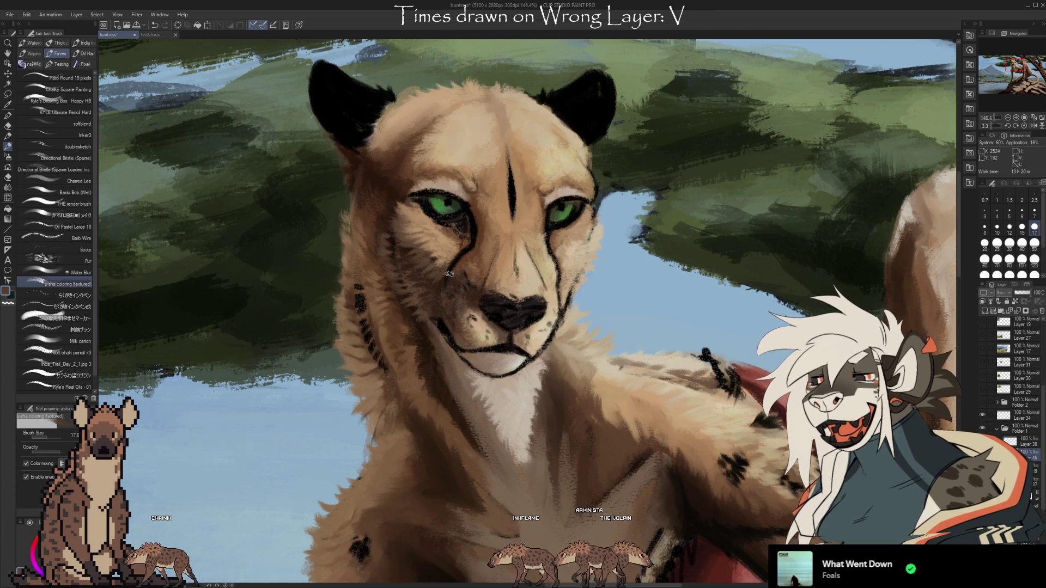
scroll(424, 316, "down", 5)
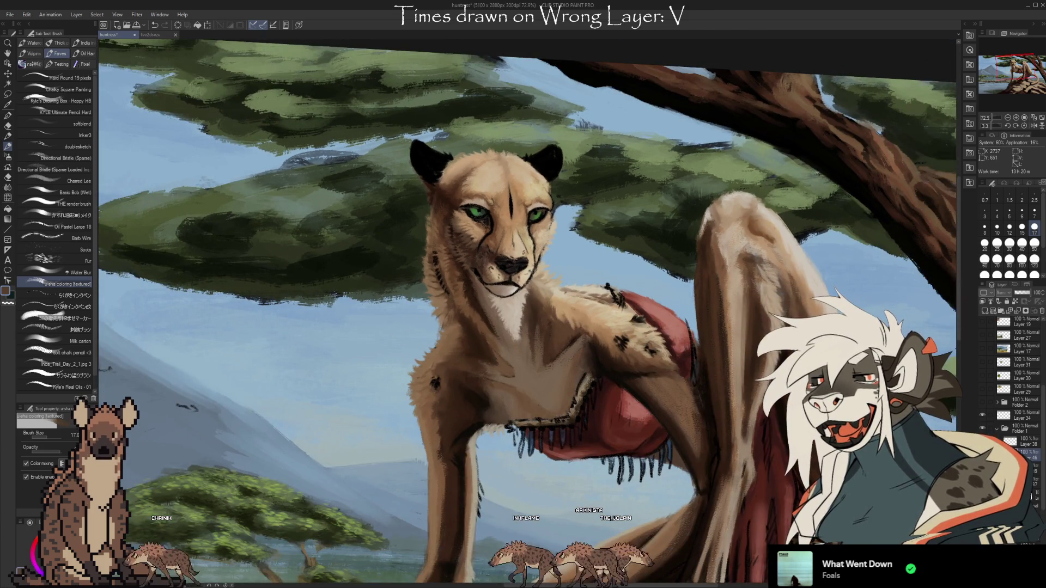
scroll(499, 255, "up", 5)
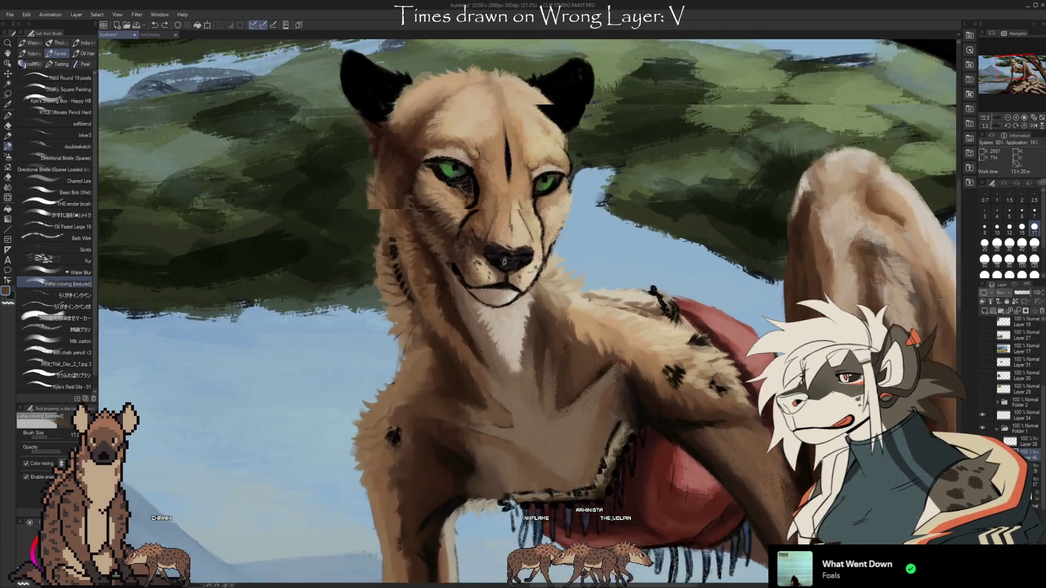
scroll(633, 291, "up", 1)
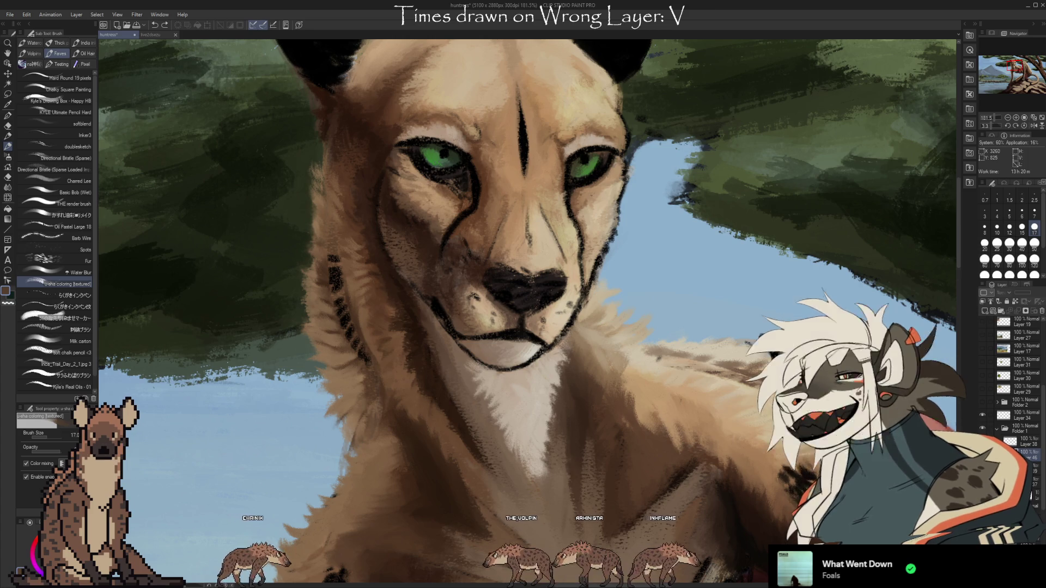
- Eyedrop the fur colour from the cheetah's cheek for face touch-ups
key("i")
left_click(430, 227)
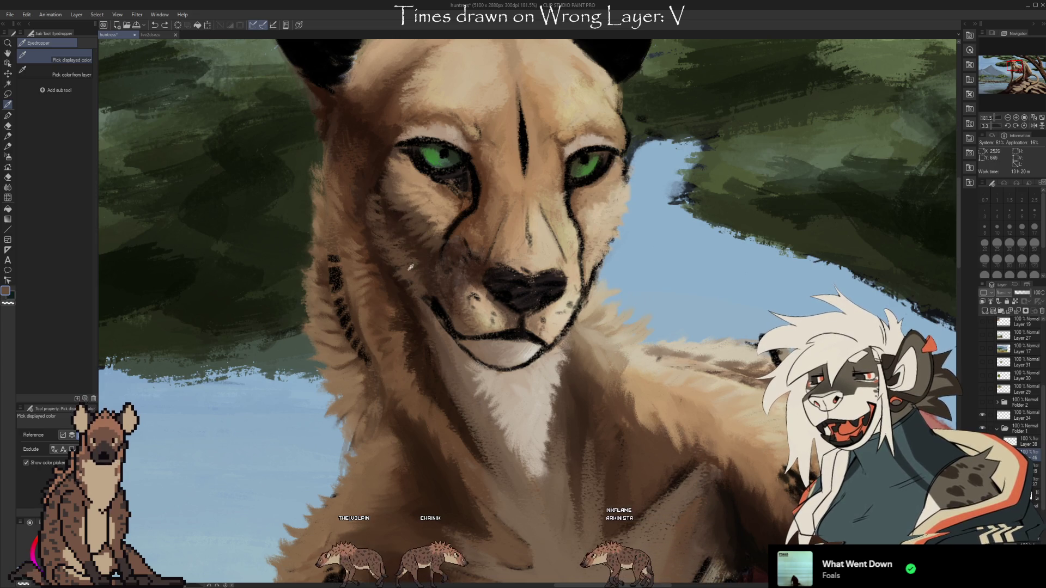
scroll(404, 238, "up", 3)
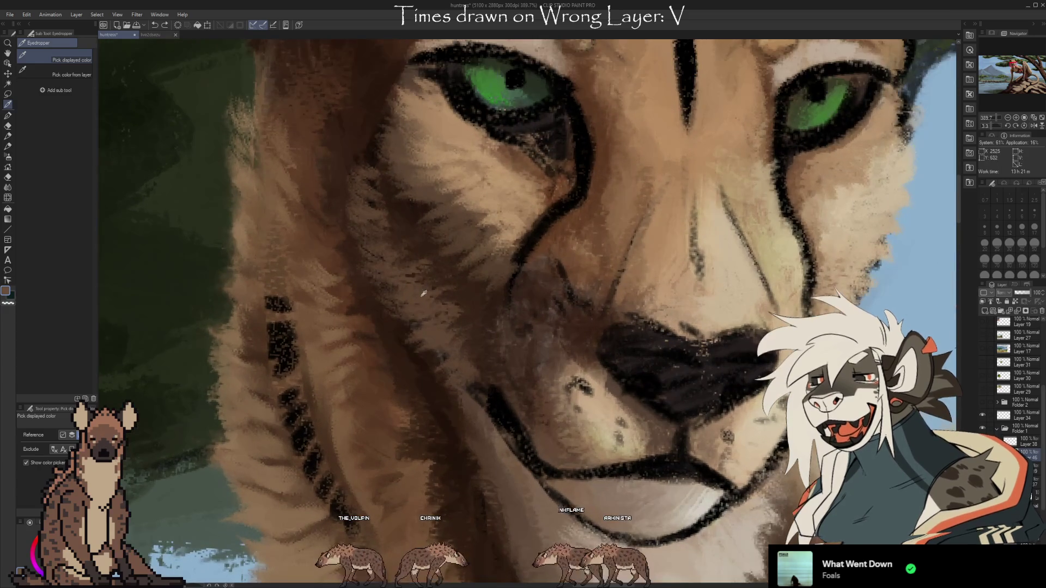
scroll(648, 298, "down", 1)
scroll(654, 328, "down", 1)
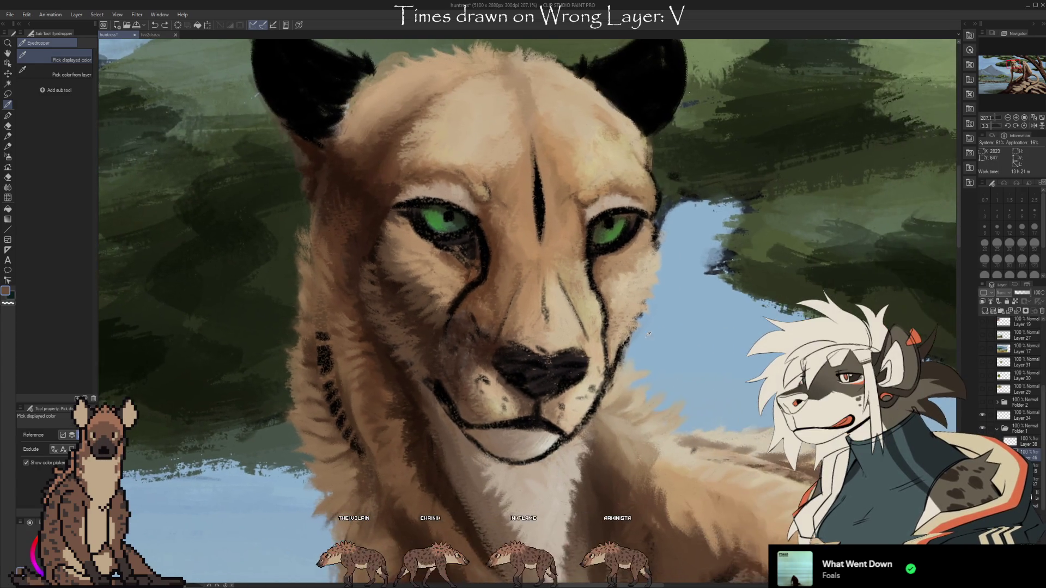
scroll(593, 333, "down", 1)
scroll(593, 333, "down", 1)
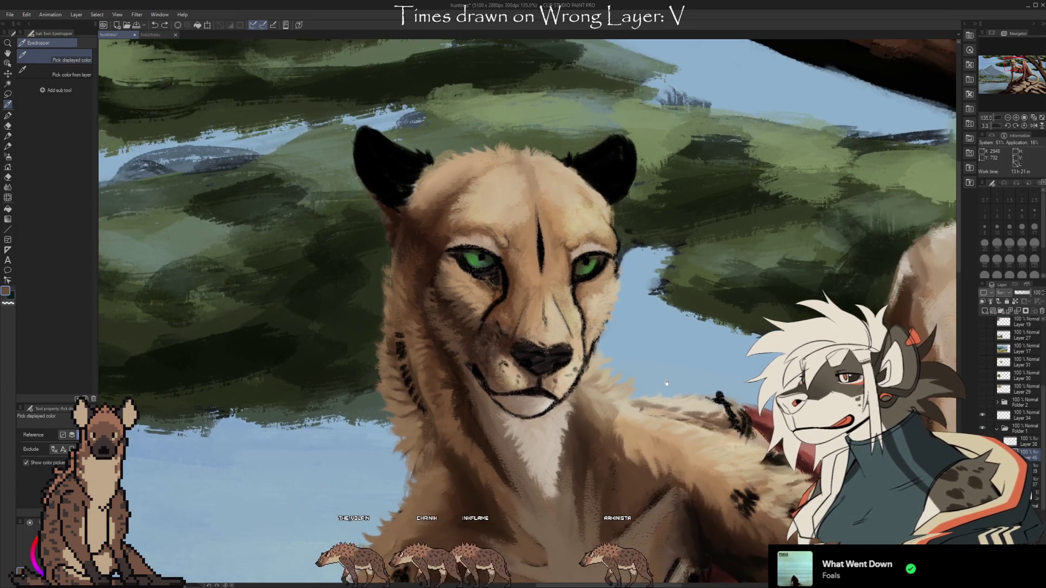
scroll(592, 333, "down", 1)
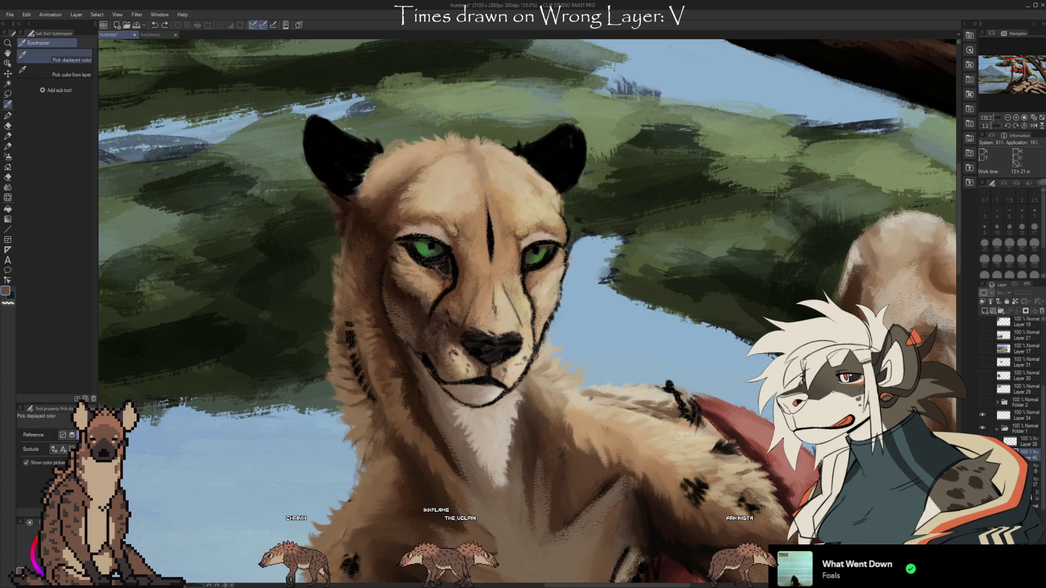
scroll(1044, 468, "up", 2)
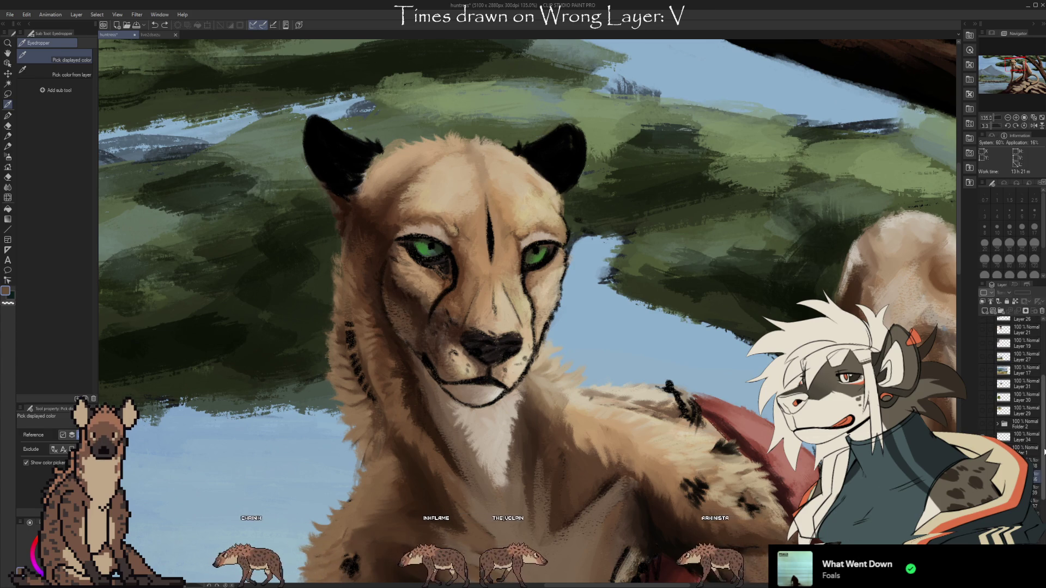
scroll(1044, 475, "up", 2)
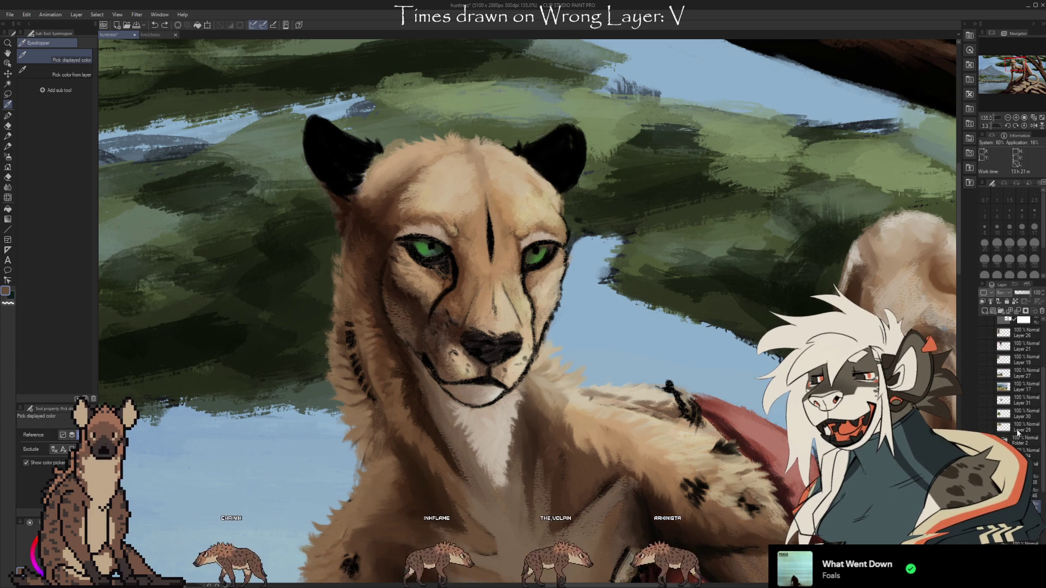
scroll(1044, 476, "up", 2)
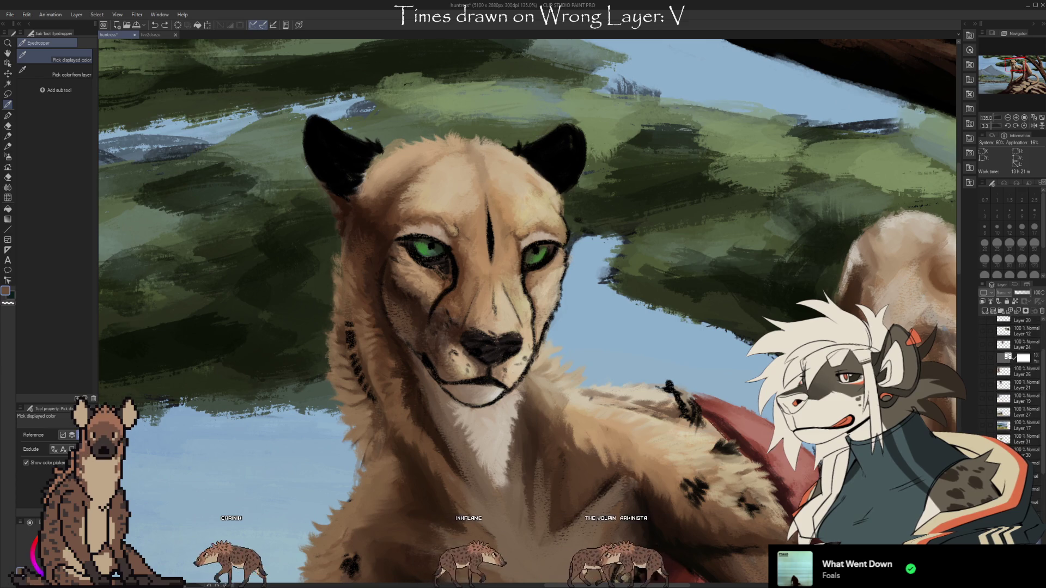
scroll(706, 236, "down", 3)
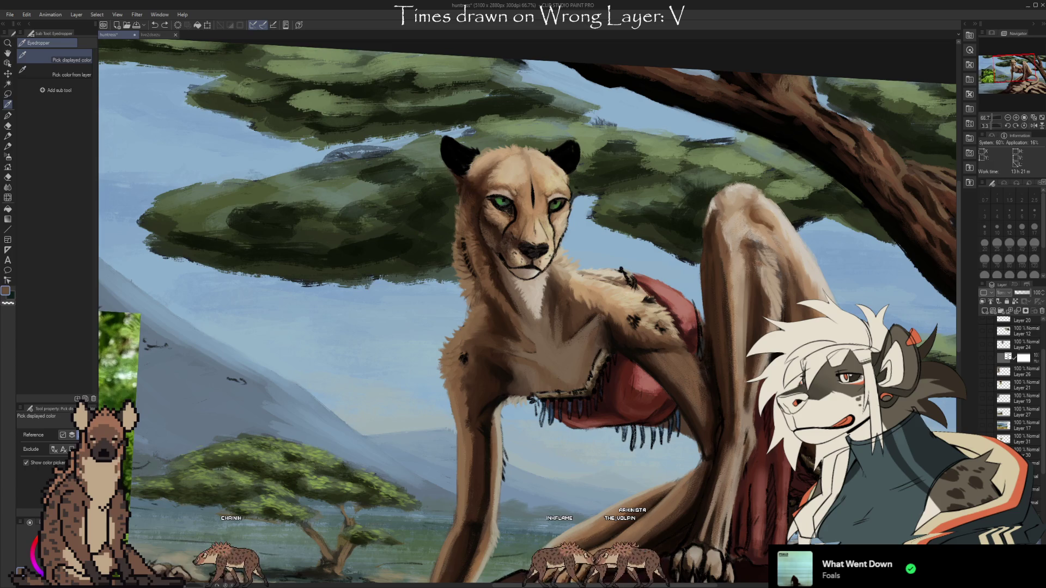
- Toggle the cheetah, tree and reference photo layers to compare, then zoom out
left_click(983, 426)
left_click(984, 413)
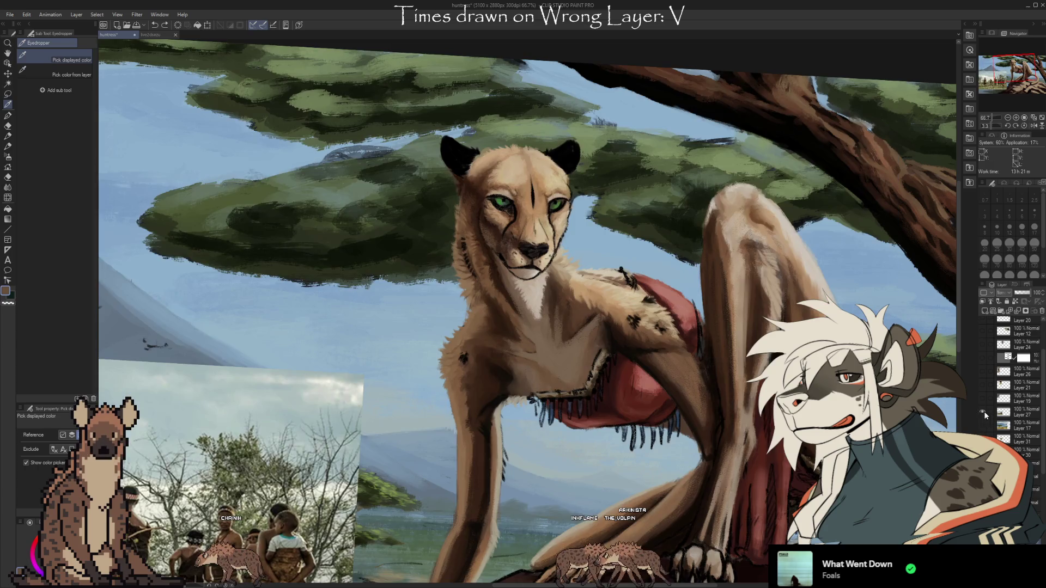
left_click(981, 403)
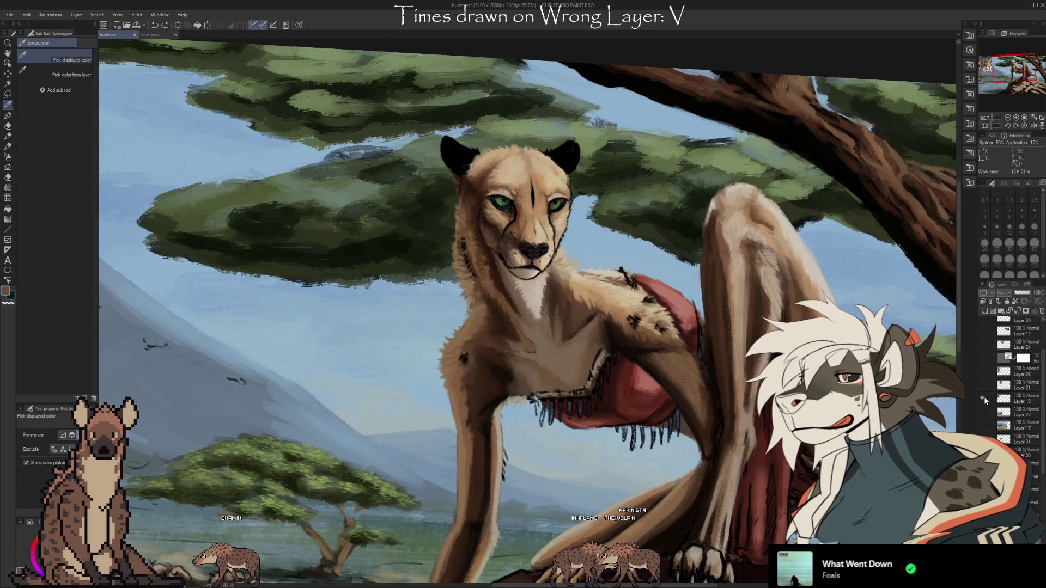
left_click(983, 399)
key("ctrl+minus")
scroll(985, 403, "up", 1)
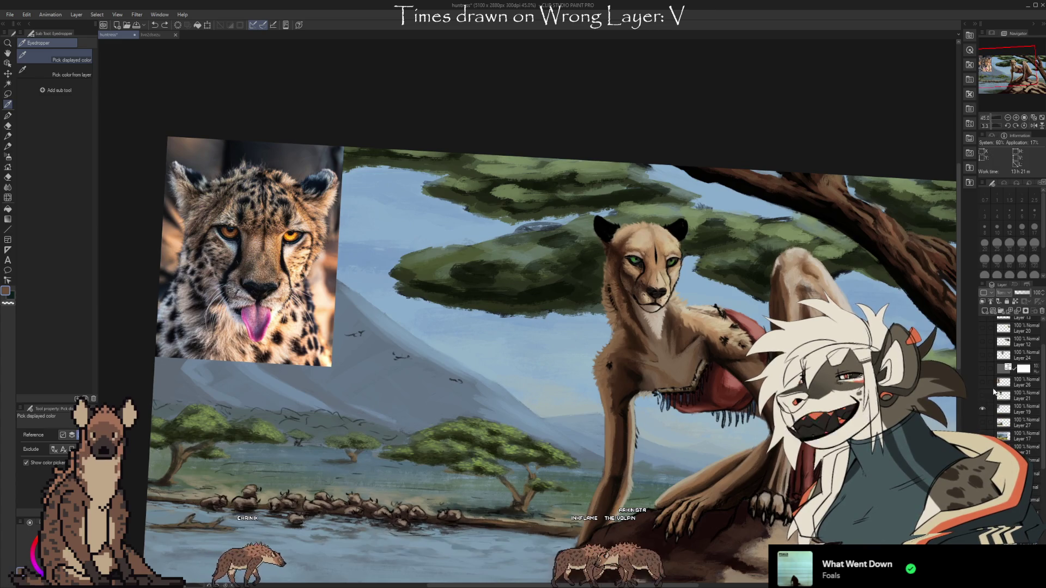
- Show the second cheetah photo on Layer 21, zoom to 100%, and add new raster Layer 47
left_click(983, 394)
left_click(983, 393)
left_click(983, 394)
scroll(240, 258, "up", 4)
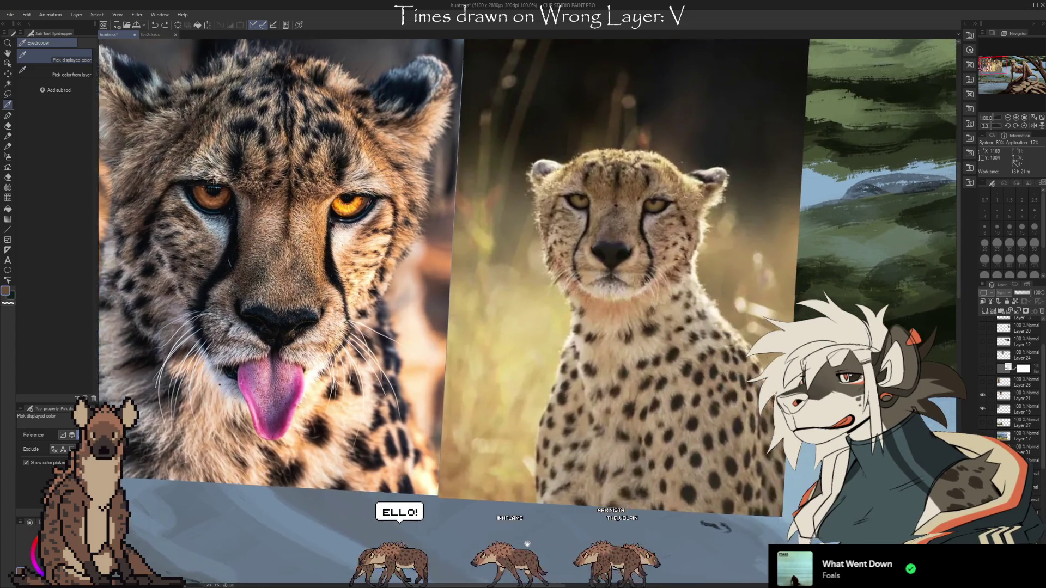
scroll(560, 552, "right", 5)
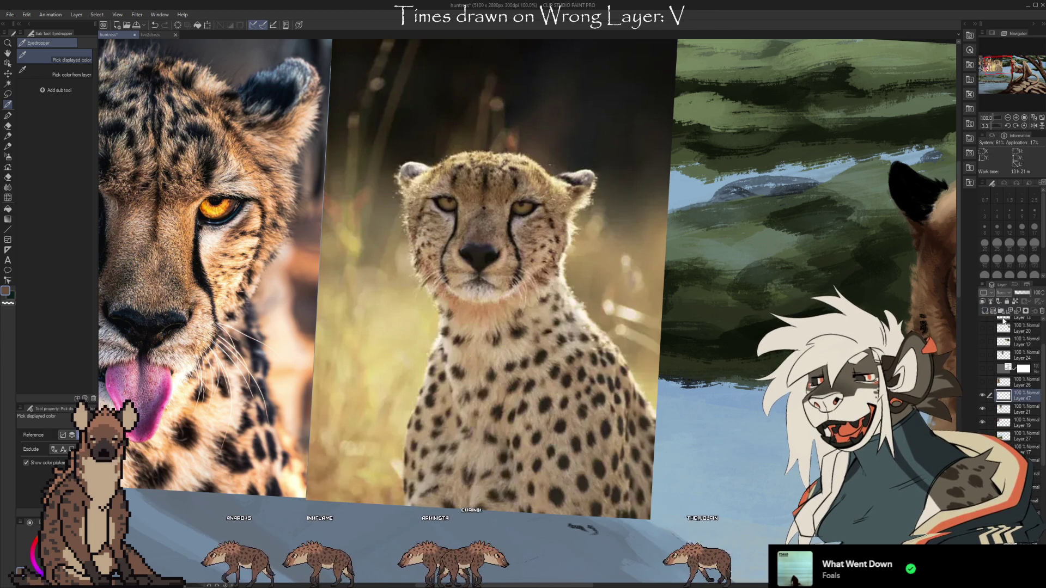
key("ctrl+shift+n")
left_click(453, 457)
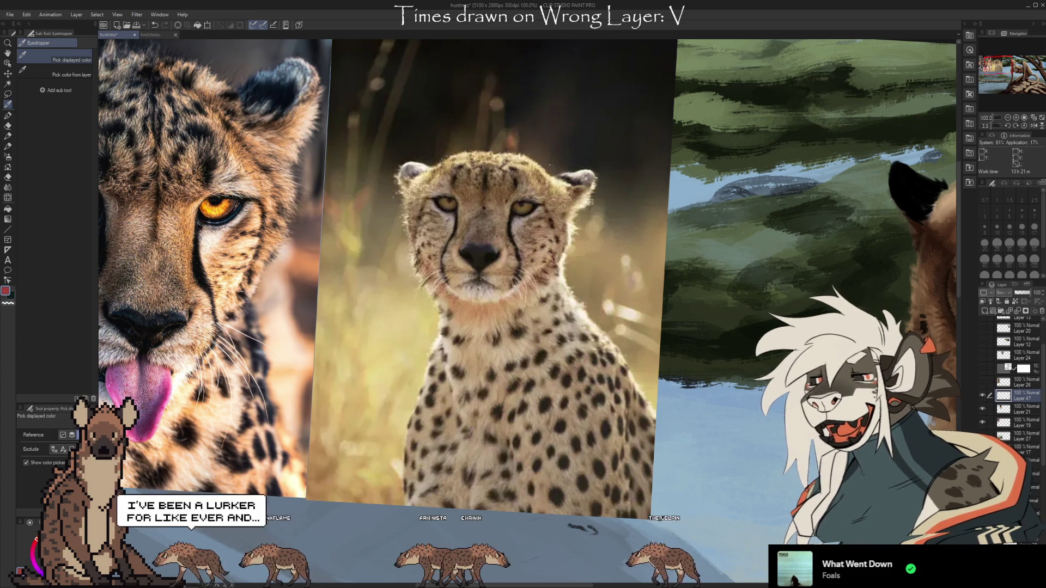
- With a red oil brush, draw guide lines over the photo's cheeks, forehead, nose bridge and chin
key("b")
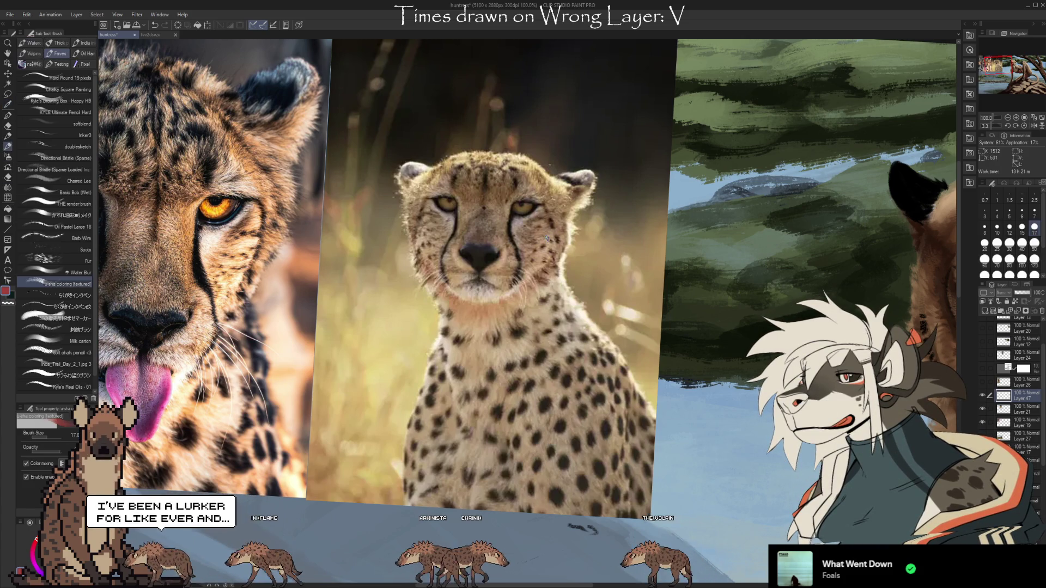
left_click(70, 387)
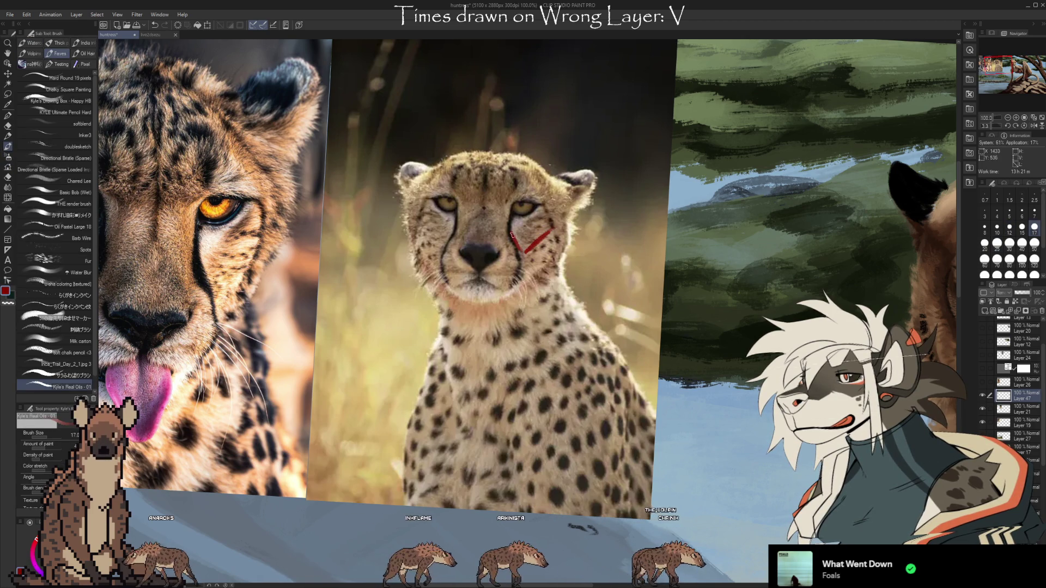
mouse_move(551, 228)
left_mouse_down()
mouse_move(553, 185)
mouse_move(524, 159)
mouse_move(460, 155)
left_mouse_up()
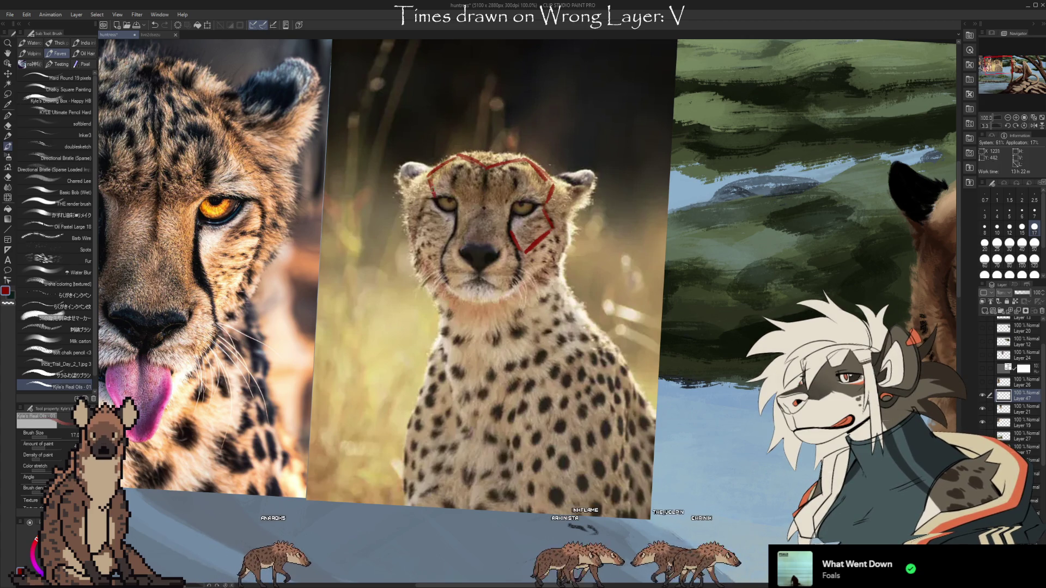
left_click_drag(431, 206, 437, 272)
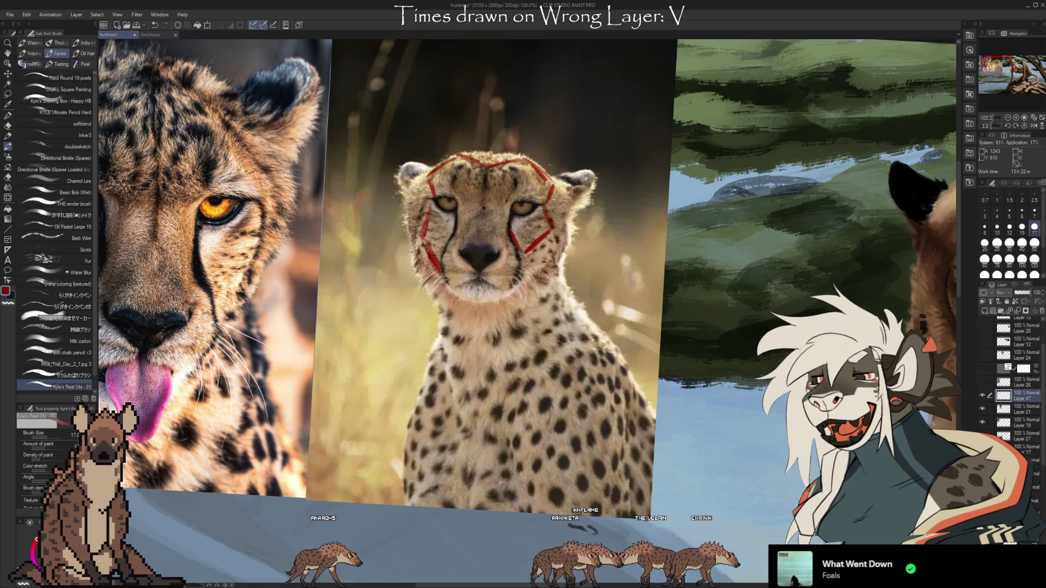
key("ctrl+z")
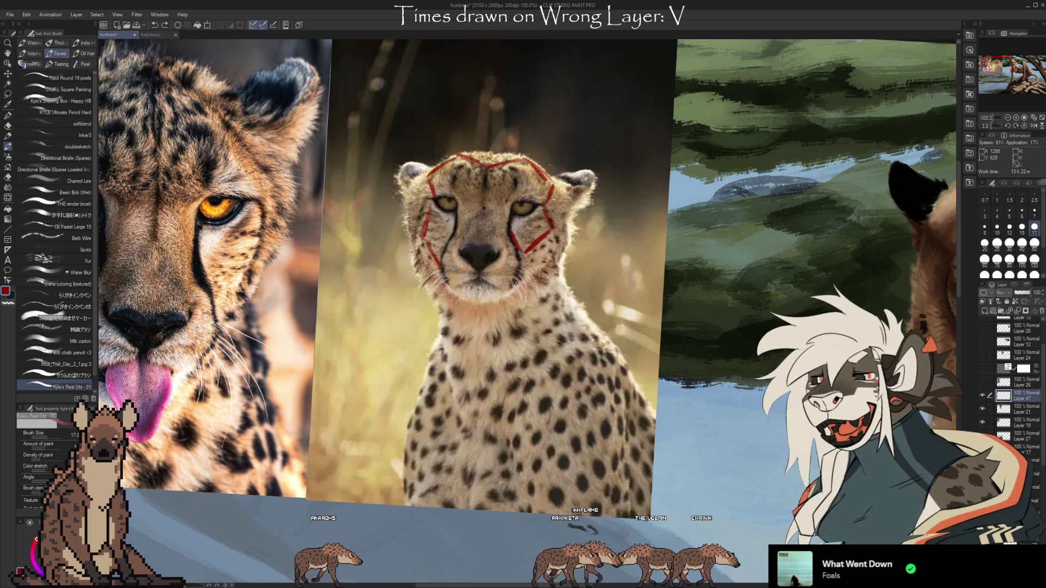
key("ctrl+y")
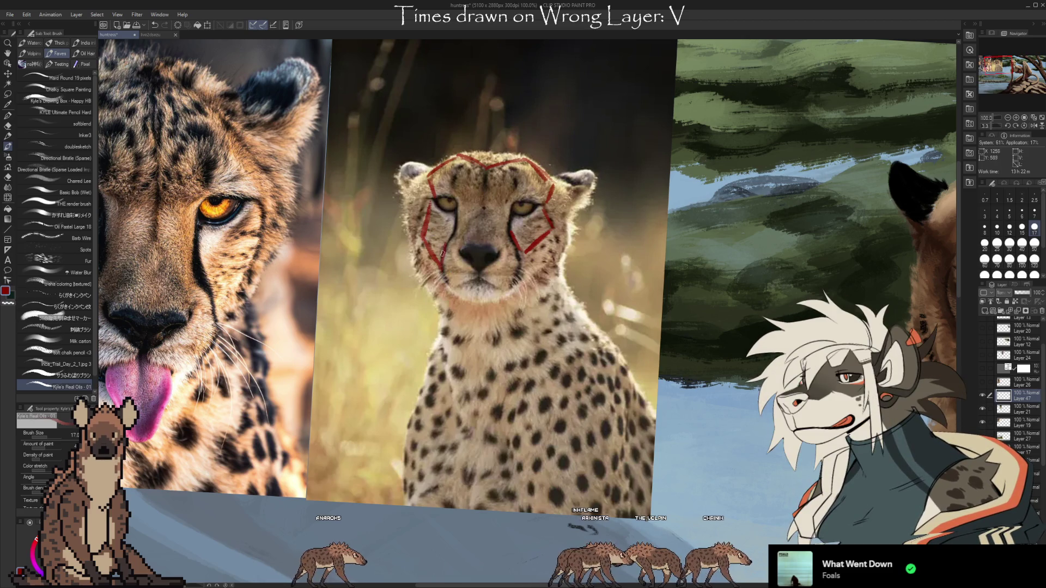
left_click_drag(462, 234, 508, 246)
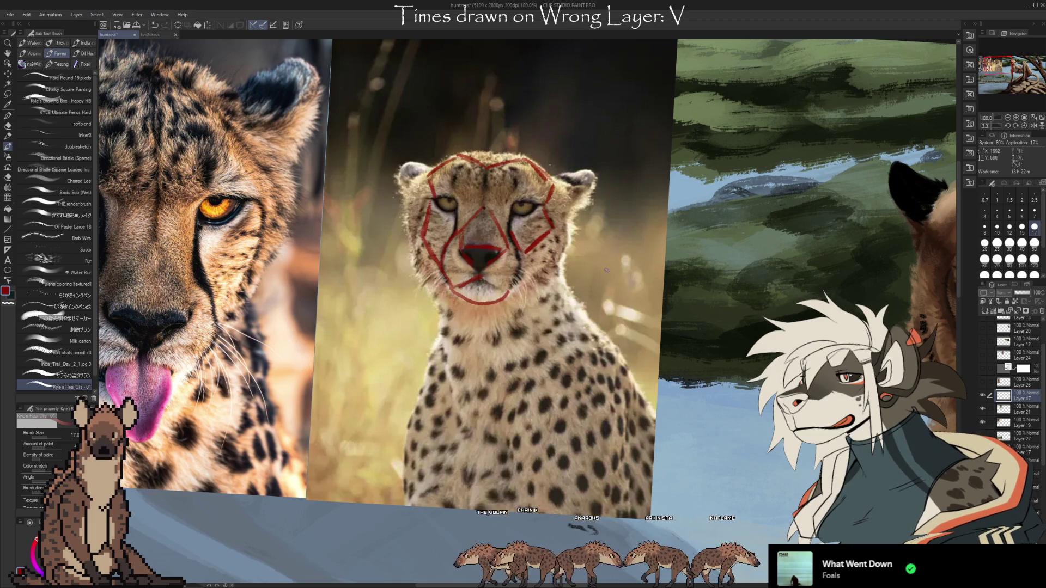
left_click_drag(460, 290, 489, 294)
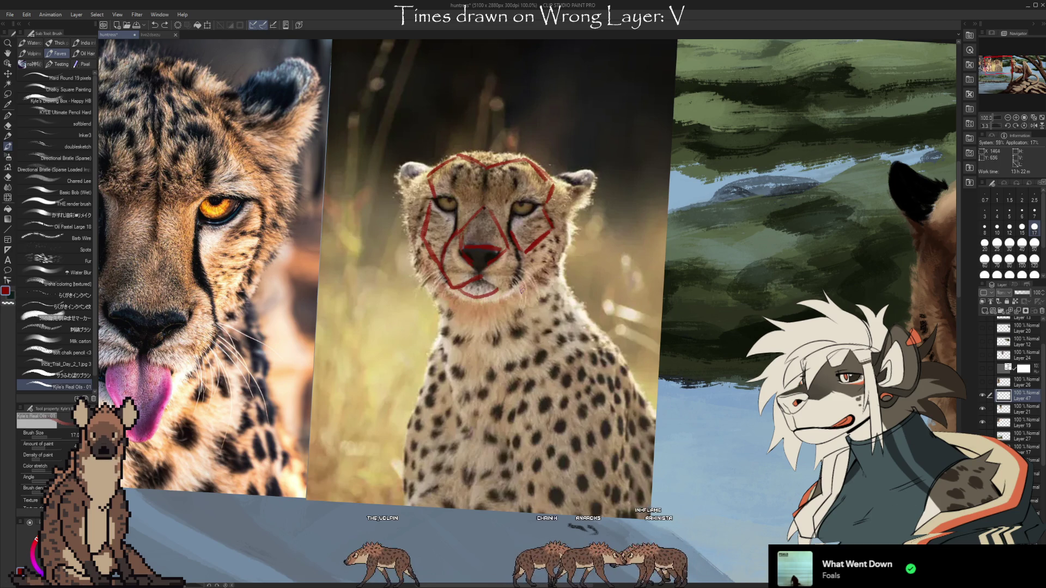
left_click_drag(482, 279, 500, 288)
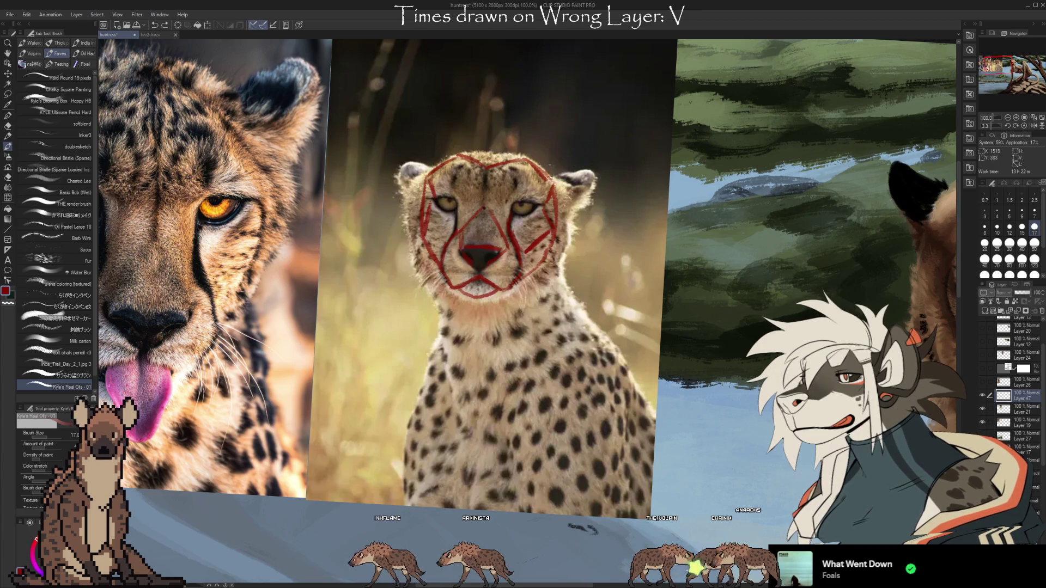
- Add red lines for the ears, cheek-to-neck contour and a V across the chest
left_click_drag(554, 183, 570, 213)
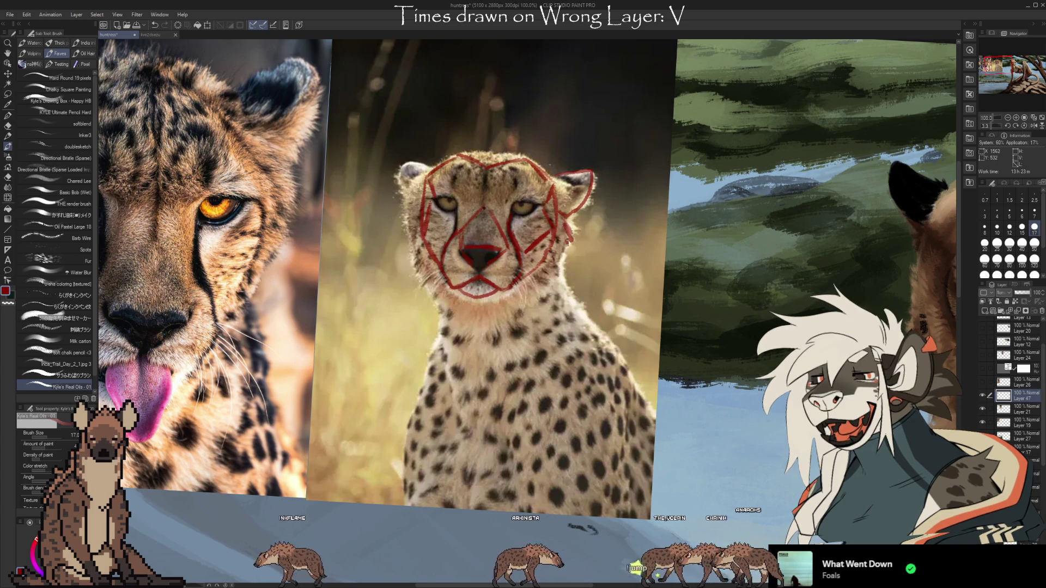
mouse_move(562, 235)
left_mouse_down()
mouse_move(570, 294)
mouse_move(593, 343)
mouse_move(487, 440)
left_mouse_up()
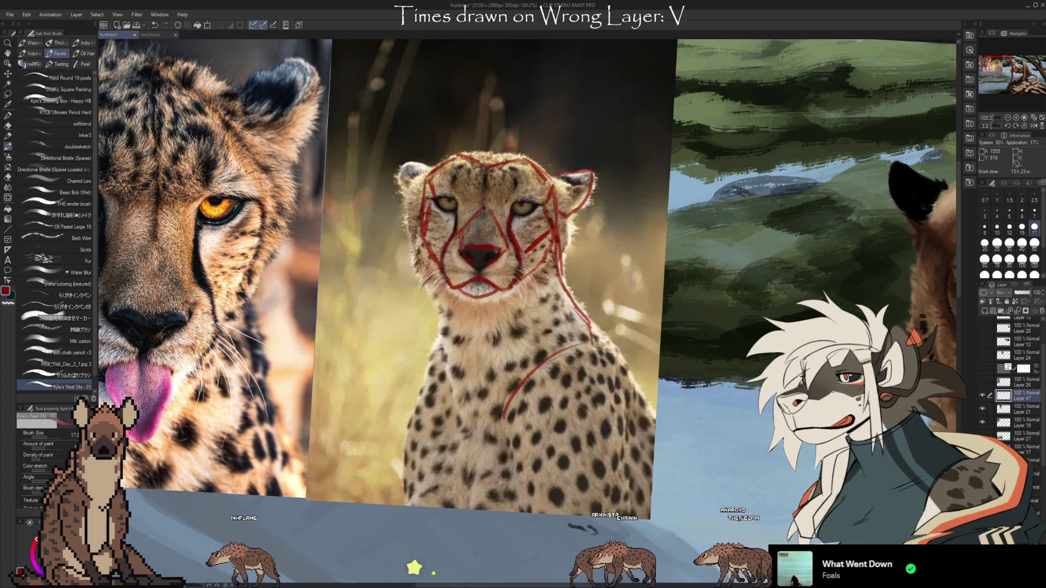
left_click_drag(446, 306, 487, 439)
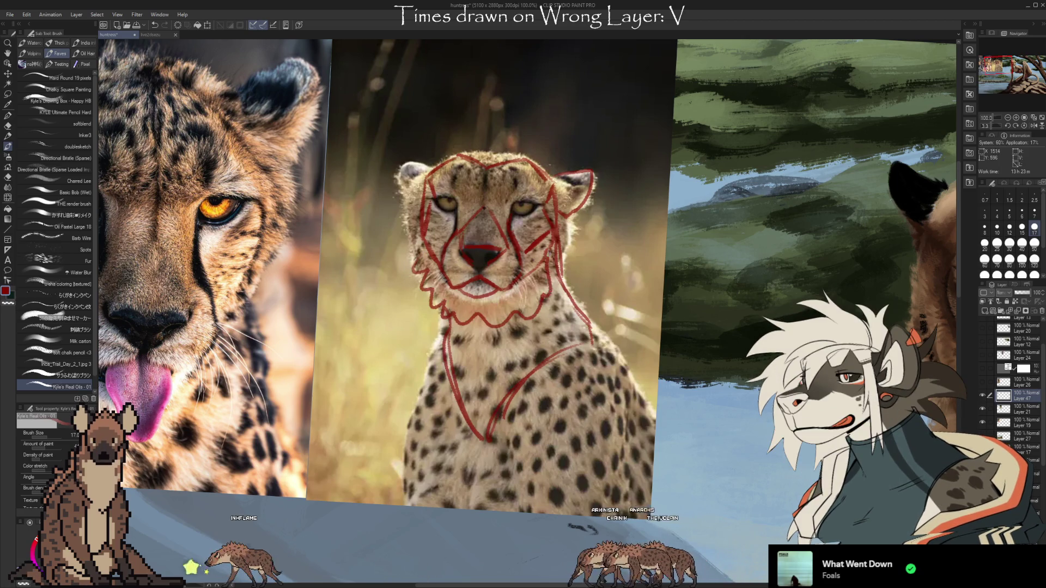
left_click_drag(519, 309, 489, 352)
left_click_drag(442, 299, 479, 366)
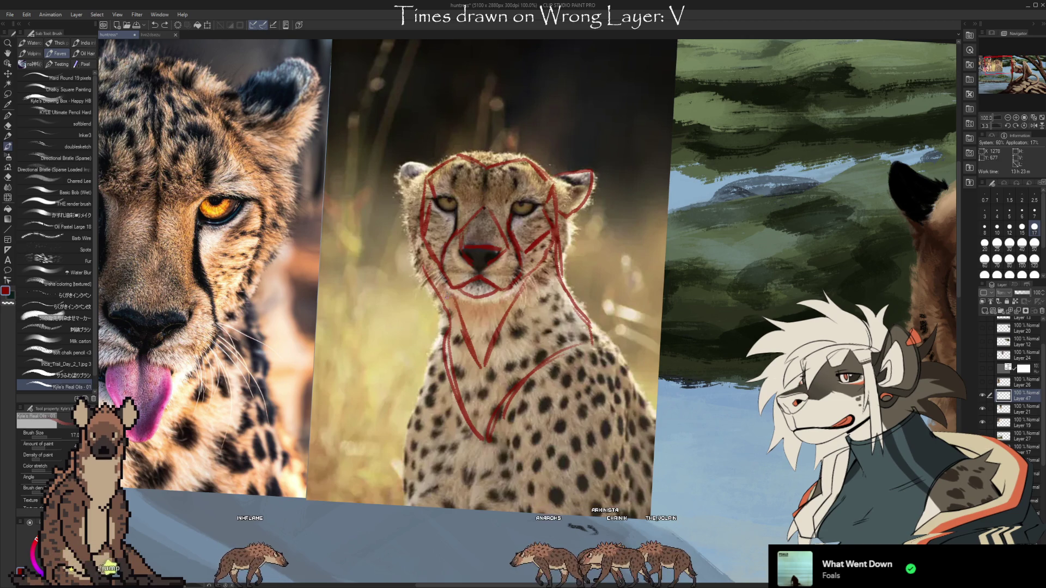
mouse_move(430, 176)
left_mouse_down()
mouse_move(406, 192)
mouse_move(402, 169)
mouse_move(428, 165)
left_mouse_up()
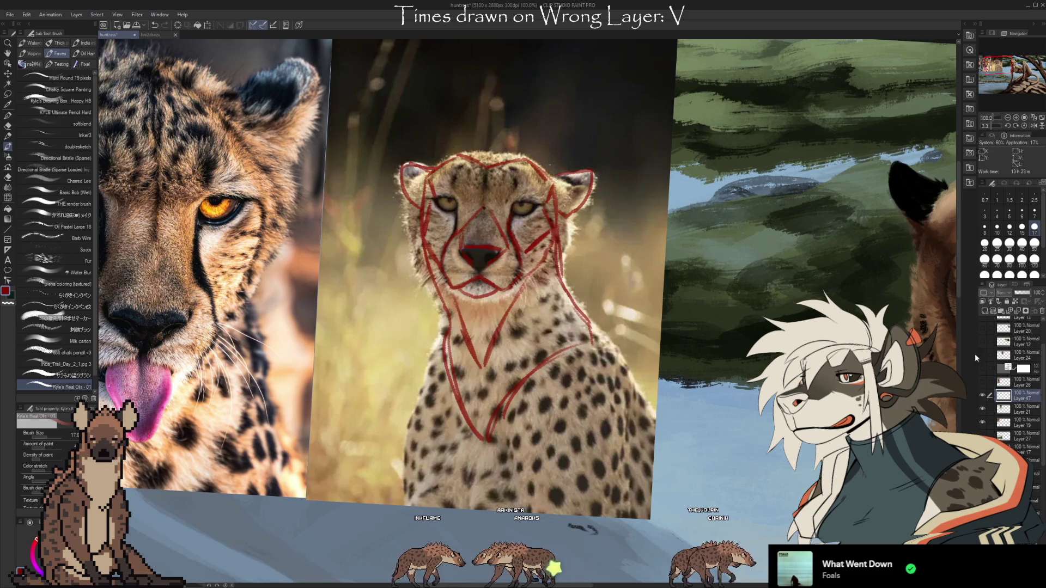
- Toggle Layer 21 off and on to compare, then pick the u-sha textured colouring brush
left_click(982, 410)
left_click(982, 409)
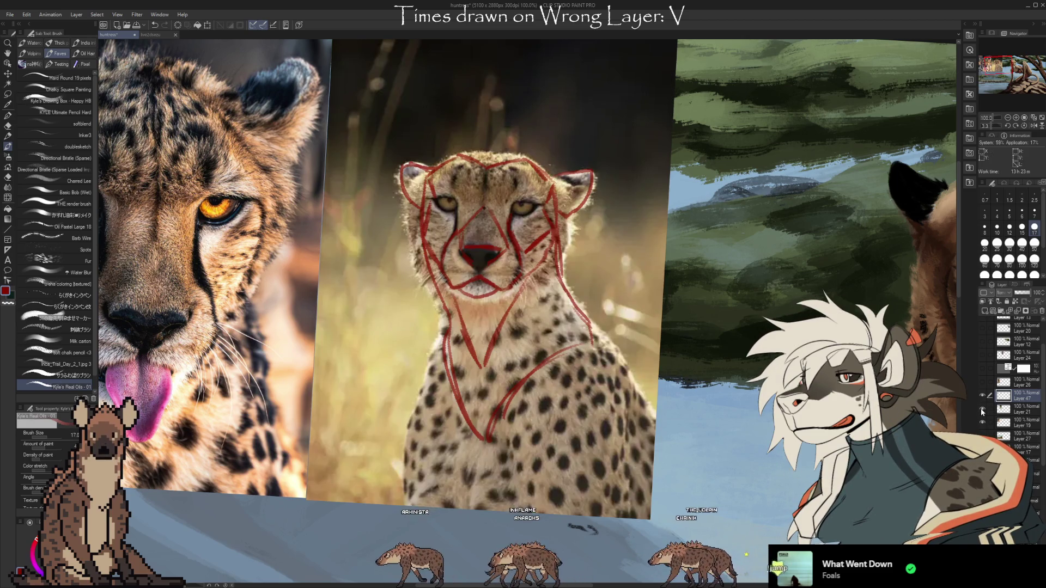
left_click(982, 409)
left_click(982, 409)
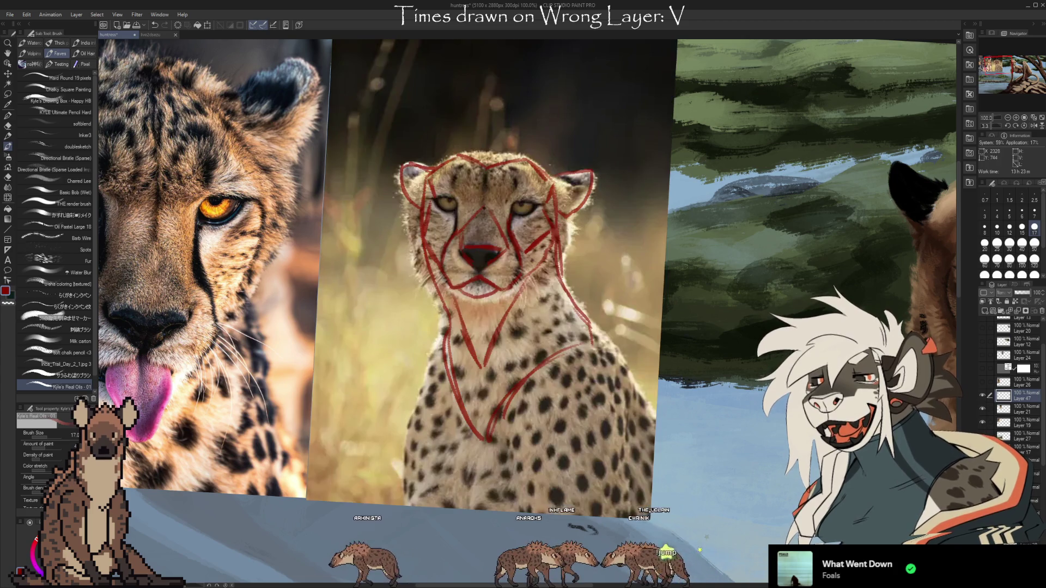
left_click(77, 353)
left_click(68, 284)
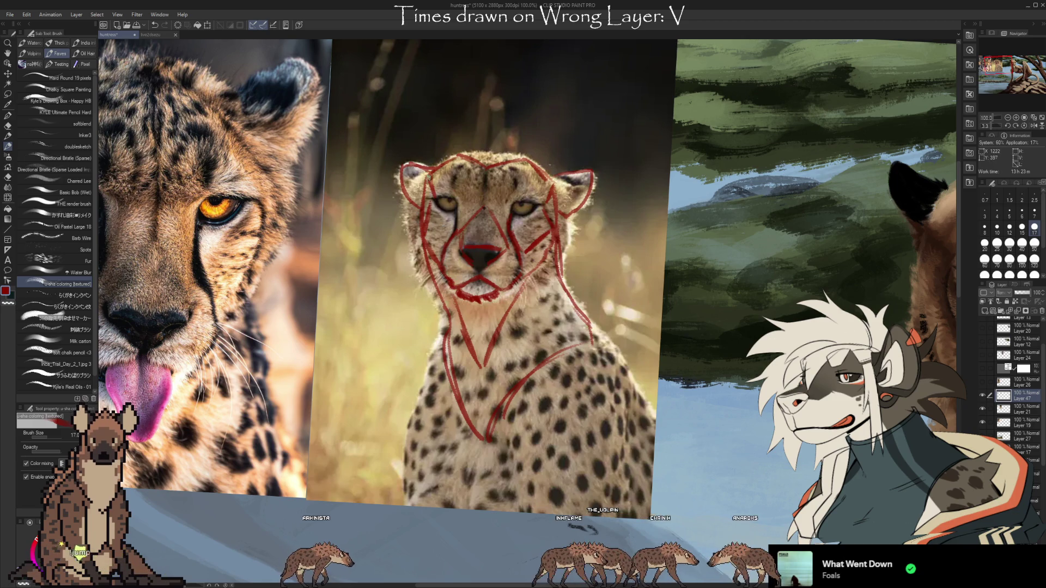
- Thicken the red lines on the left cheek, chest V, neck, right cheek and head top
left_click_drag(419, 203, 426, 269)
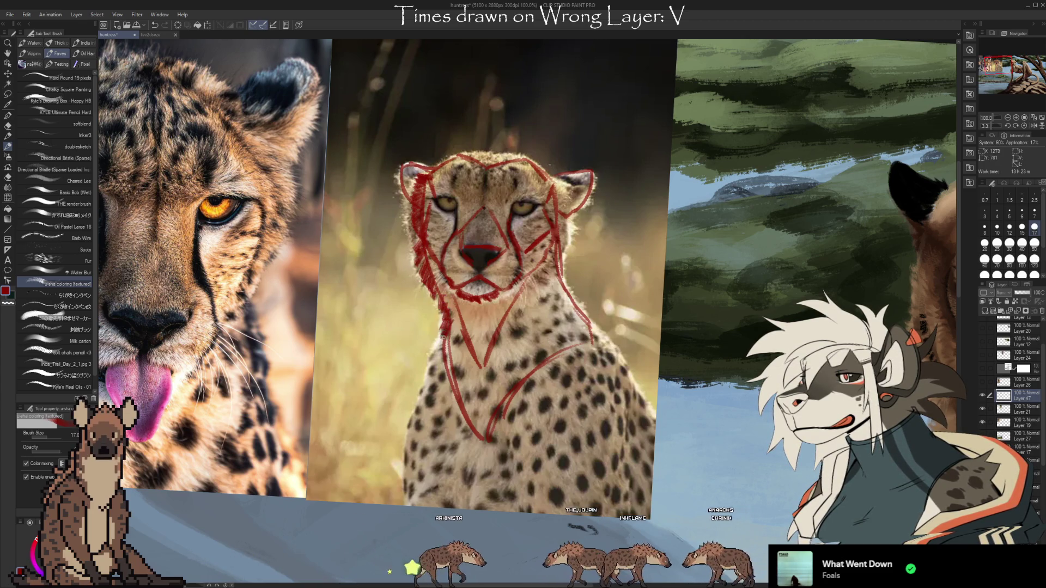
left_click_drag(453, 346, 486, 440)
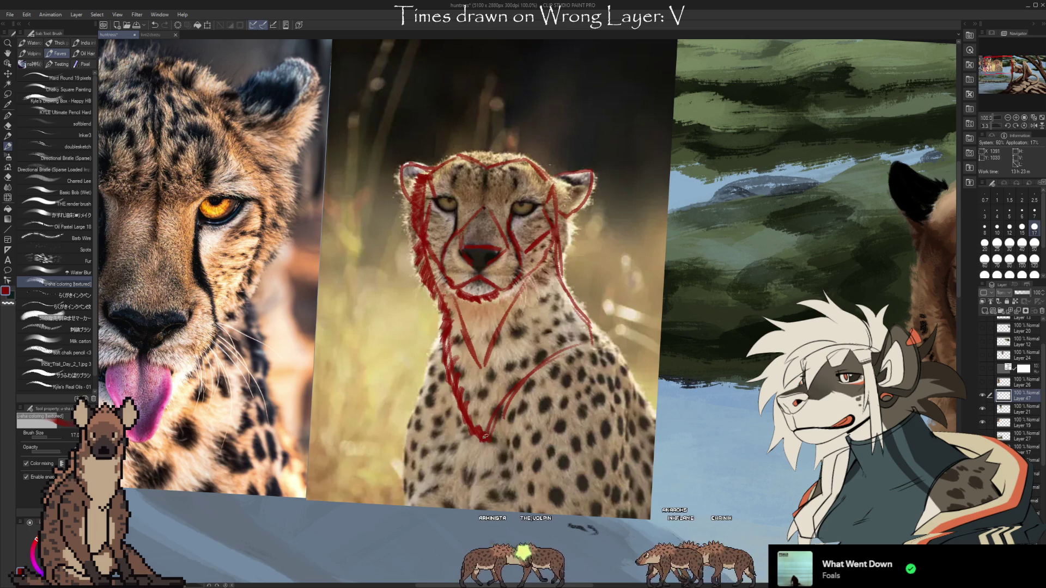
left_click_drag(576, 294, 583, 341)
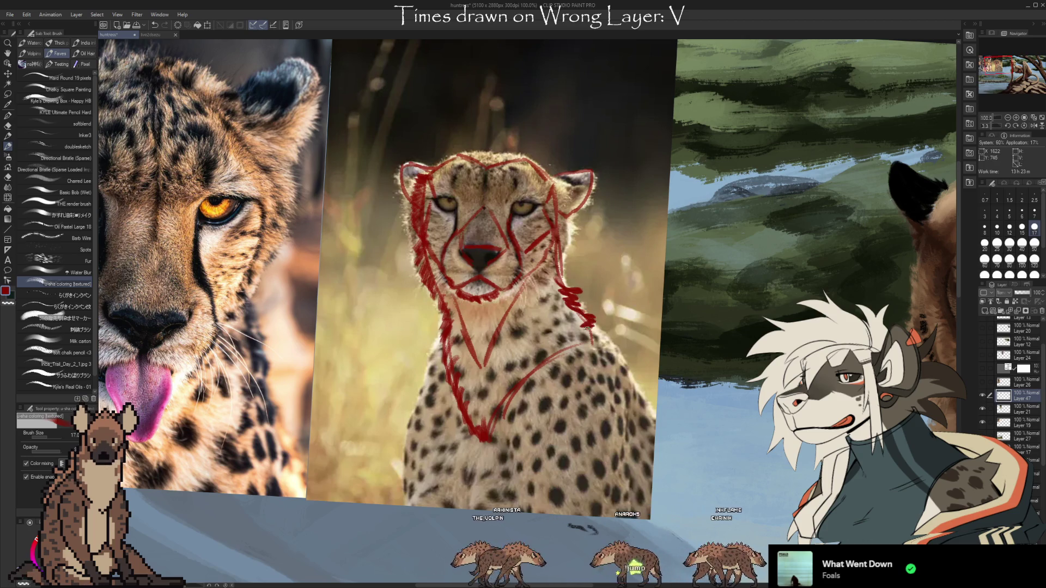
left_click_drag(554, 268, 547, 235)
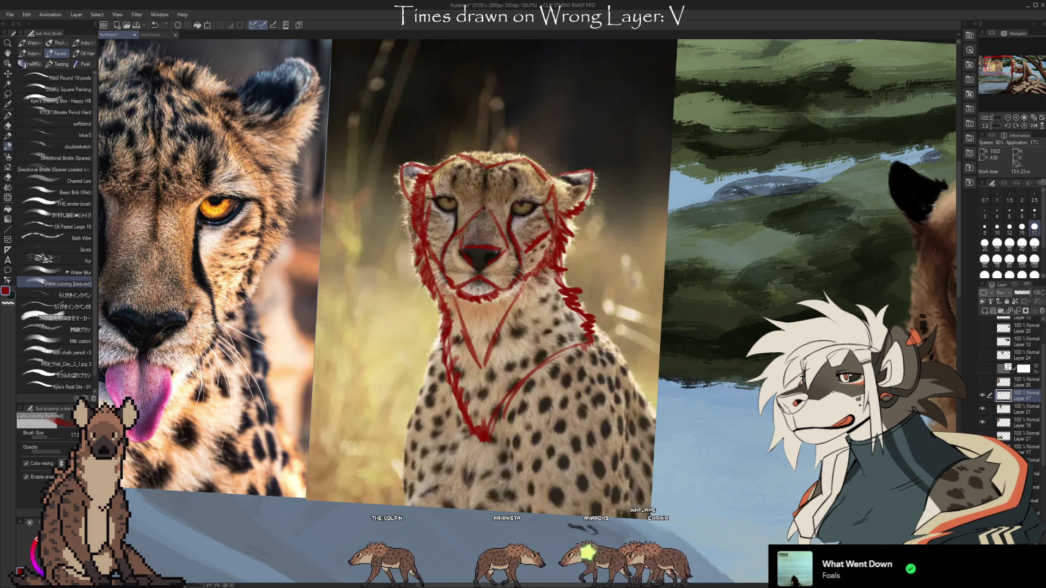
left_click_drag(481, 156, 472, 152)
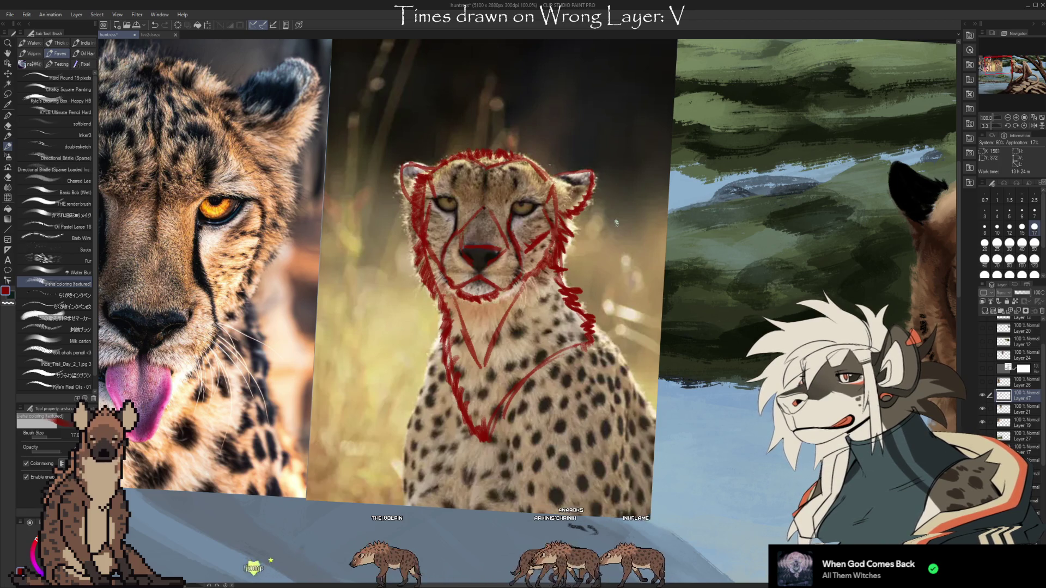
- Compare with Layer 21 hidden, delete sketch Layer 47, and zoom out to 81% on the painted cheetah
left_click(983, 409)
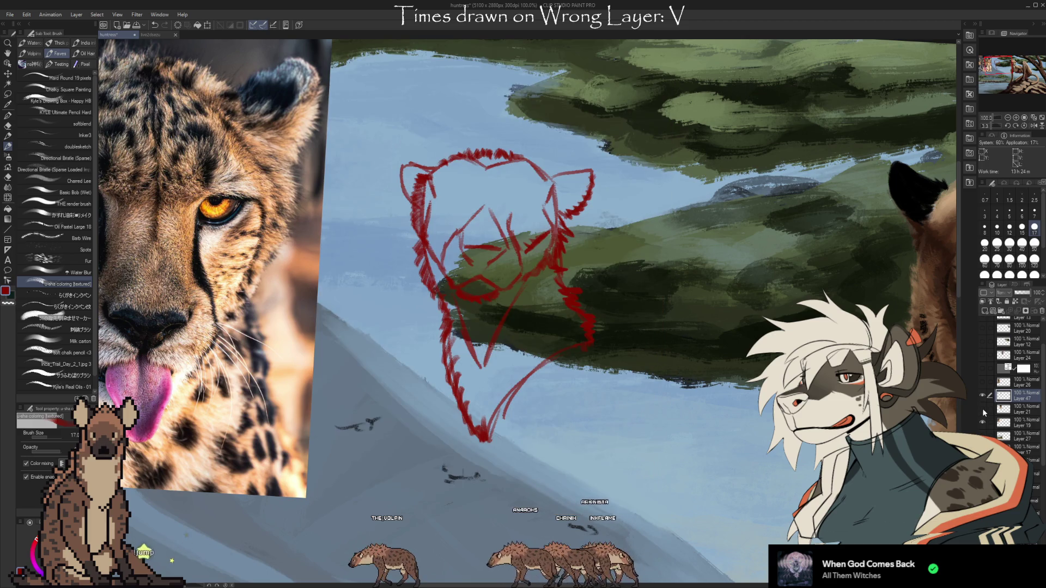
left_click(983, 409)
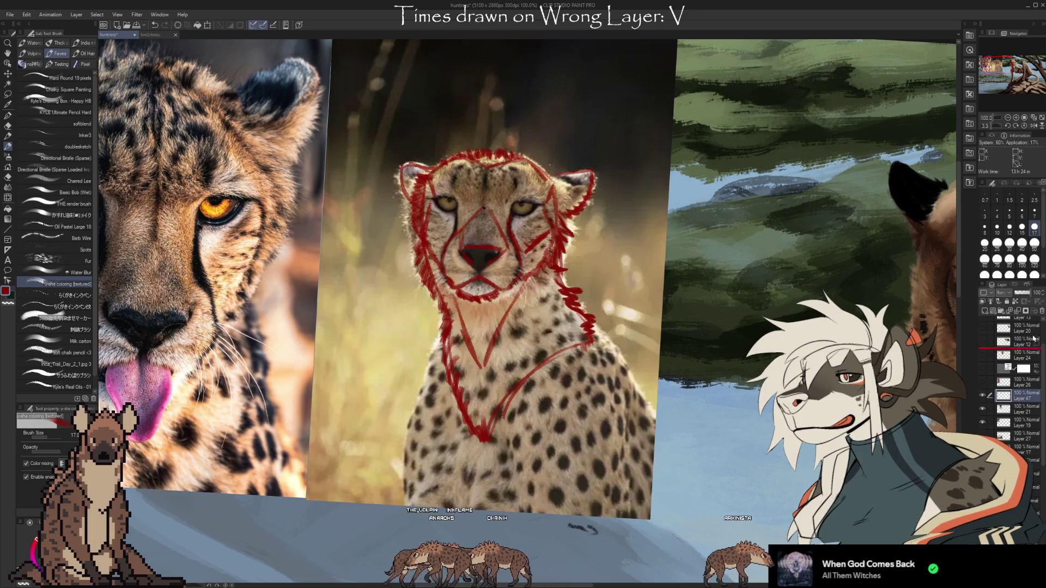
left_click_drag(1007, 388, 1041, 310)
left_click_drag(845, 385, 643, 333)
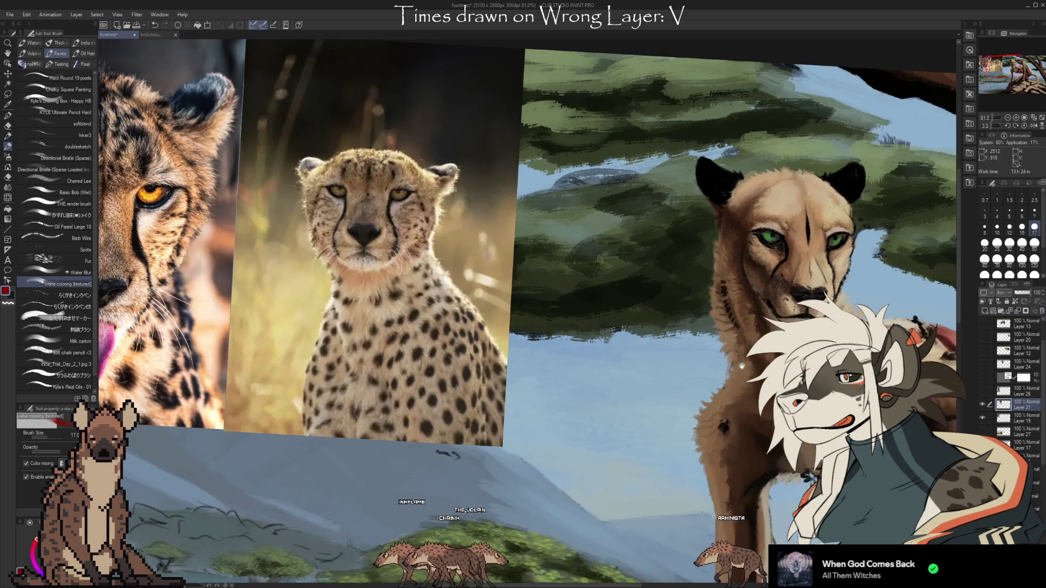
scroll(617, 348, "down", 2)
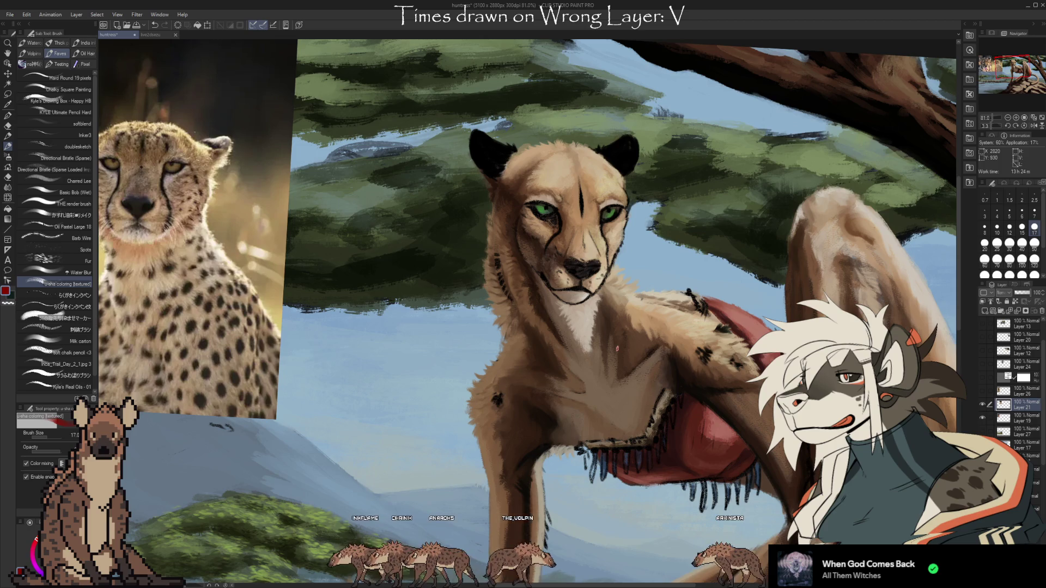
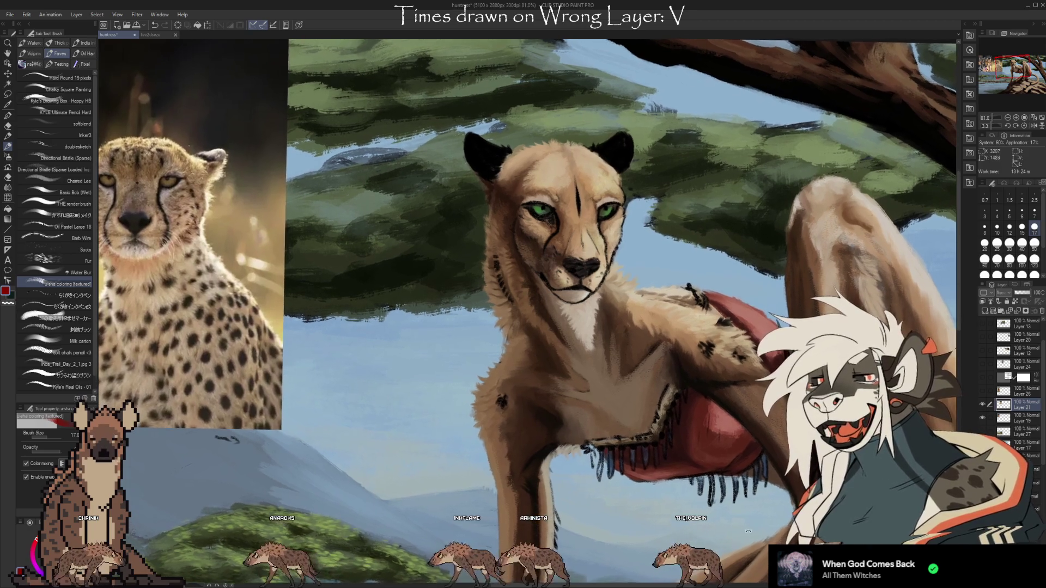
- Scroll down the Layer palette and pan left toward the cheetah reference photos
scroll(1013, 381, "down", 4)
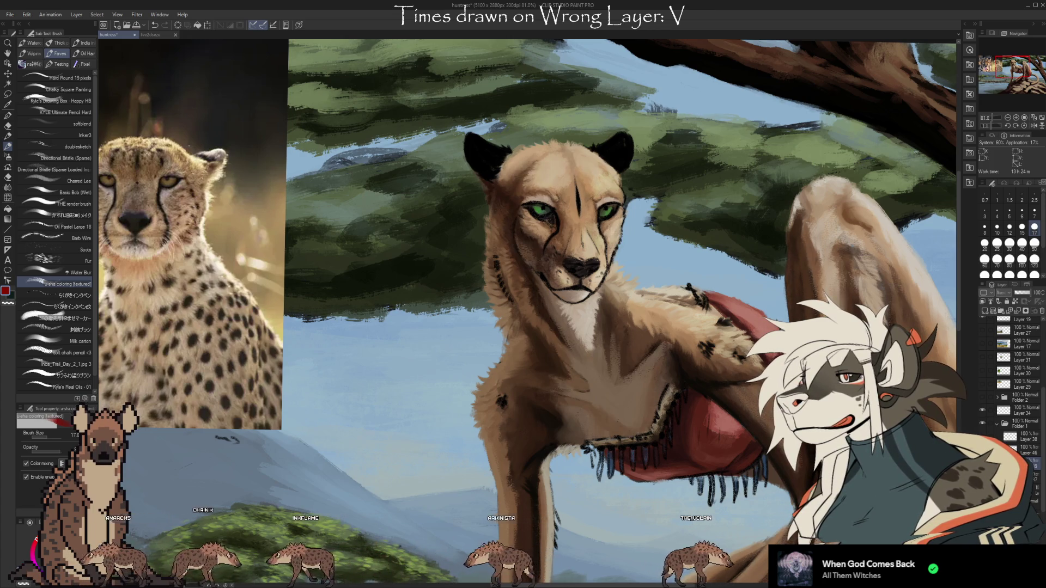
scroll(527, 309, "left", 10)
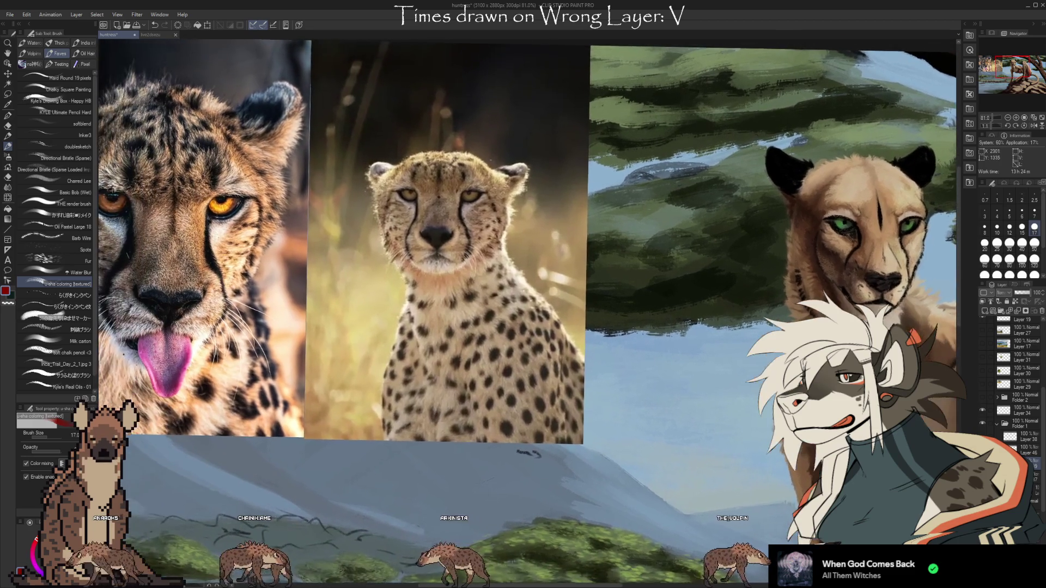
- Pan left until the tongue-out cheetah photo is fully visible, then scroll up the Layer palette
scroll(528, 308, "left", 2)
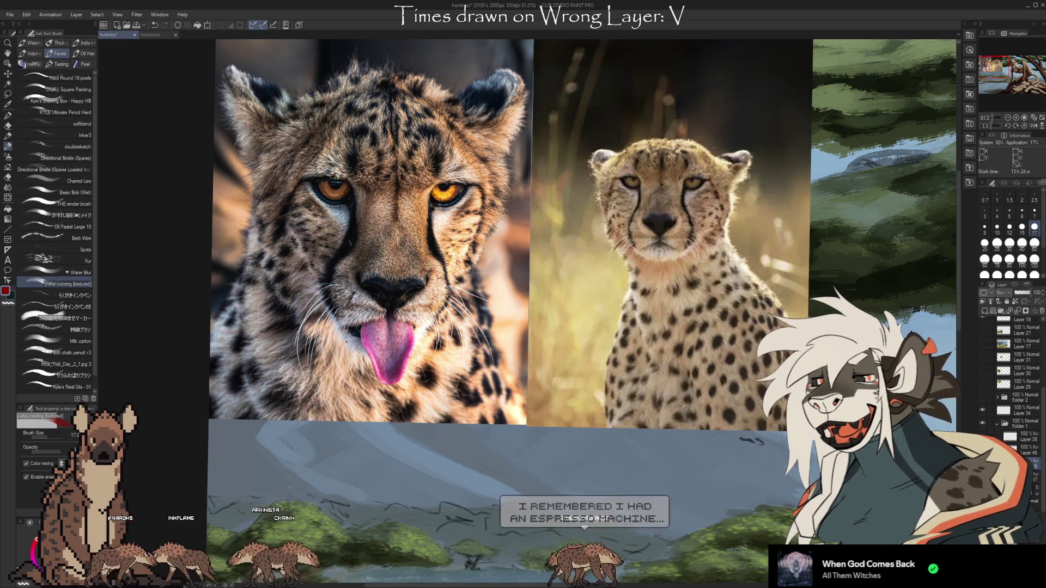
scroll(1022, 401, "up", 3)
scroll(1044, 414, "up", 1)
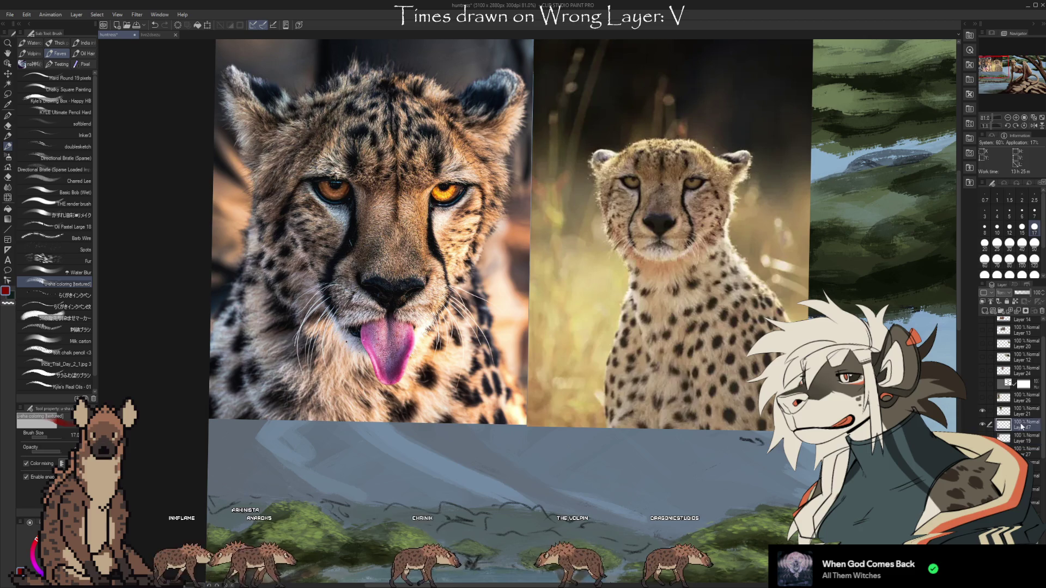
- Draw red plane lines across the cheek (redrawn longer), down the nose bridge and beside the left eye
left_click_drag(293, 206, 326, 254)
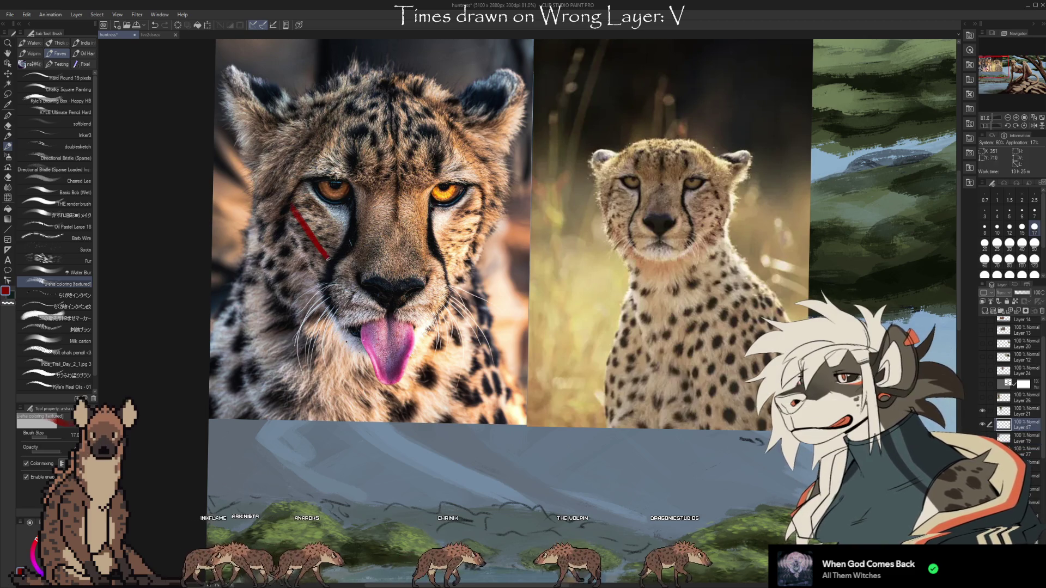
key("ctrl+z")
mouse_move(290, 203)
left_mouse_down()
mouse_move(328, 258)
mouse_move(322, 289)
mouse_move(364, 252)
mouse_move(328, 256)
mouse_move(384, 226)
mouse_move(430, 278)
left_mouse_up()
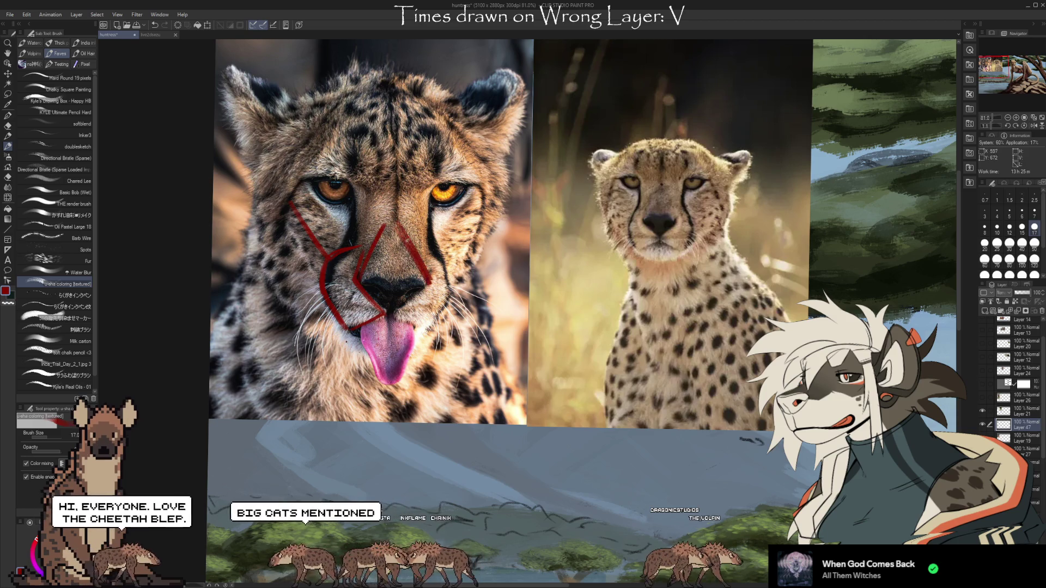
mouse_move(358, 245)
left_mouse_down()
mouse_move(350, 181)
mouse_move(309, 179)
mouse_move(339, 143)
mouse_move(355, 183)
left_mouse_up()
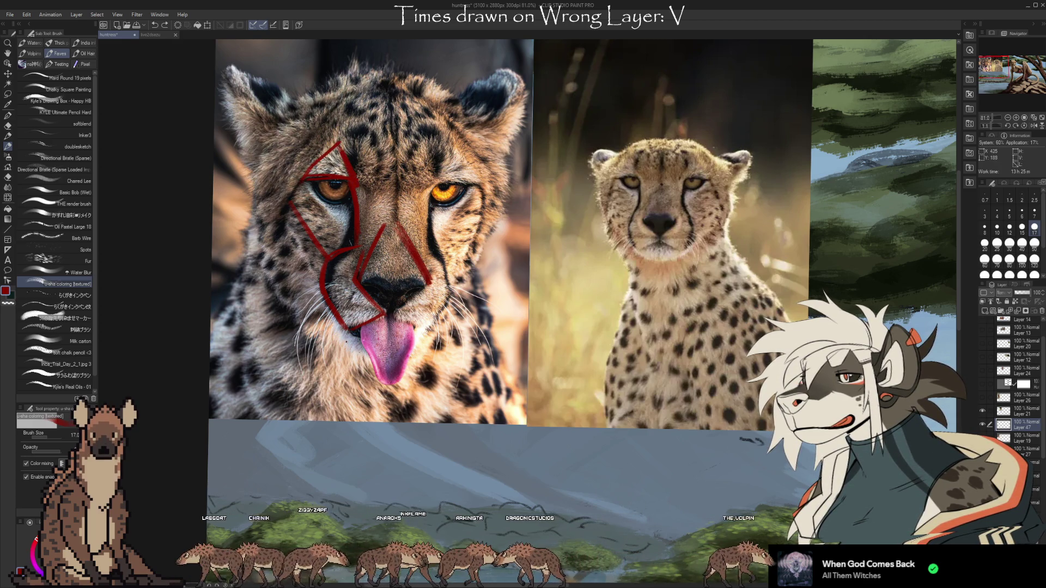
left_click_drag(279, 159, 294, 179)
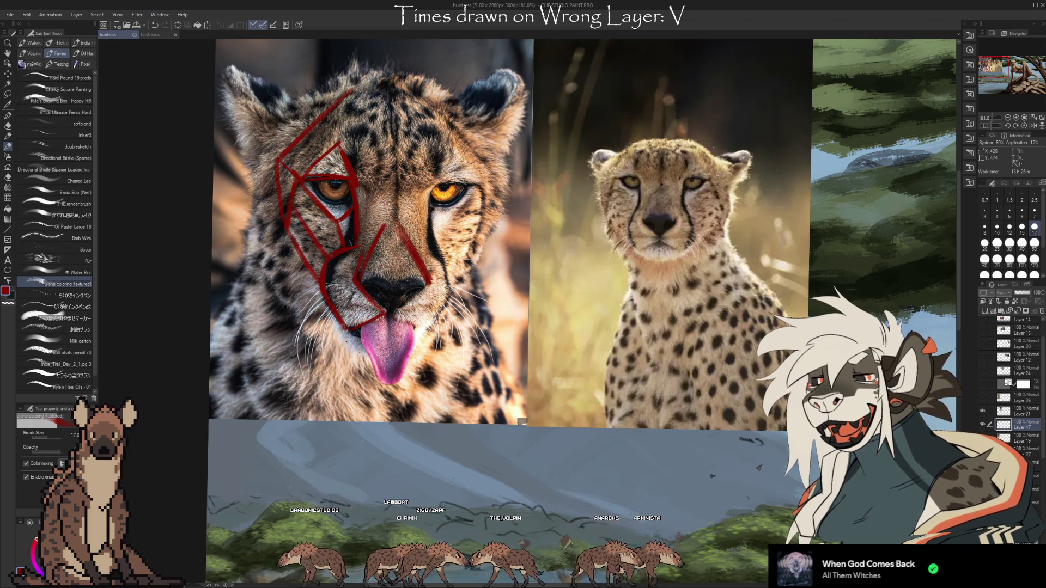
- Fill the plane around the cheetah's left eye with solid red, then zoom out to 50%
left_click(323, 257)
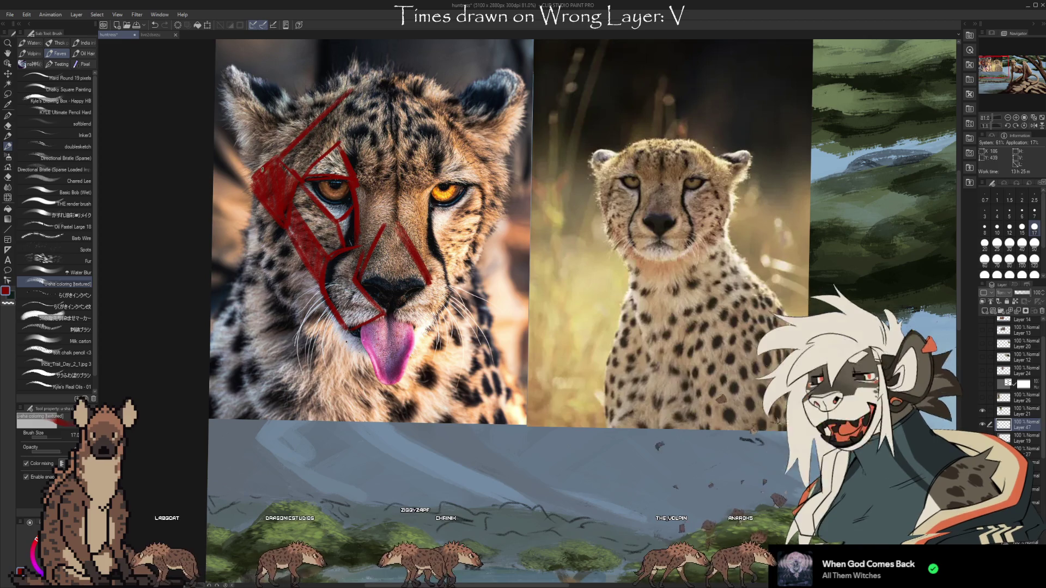
left_click_drag(289, 219, 314, 199)
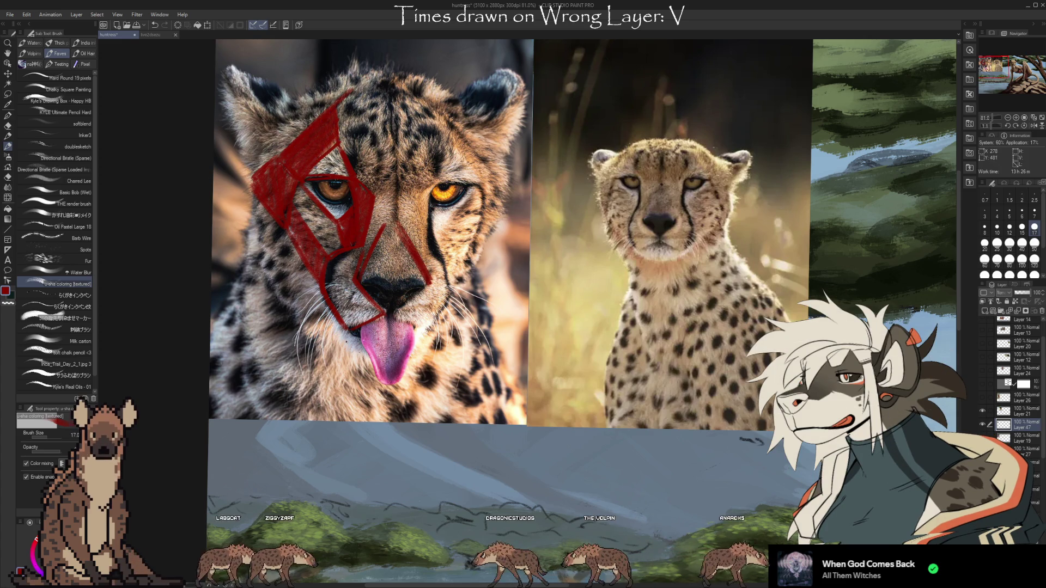
scroll(669, 236, "down", 4)
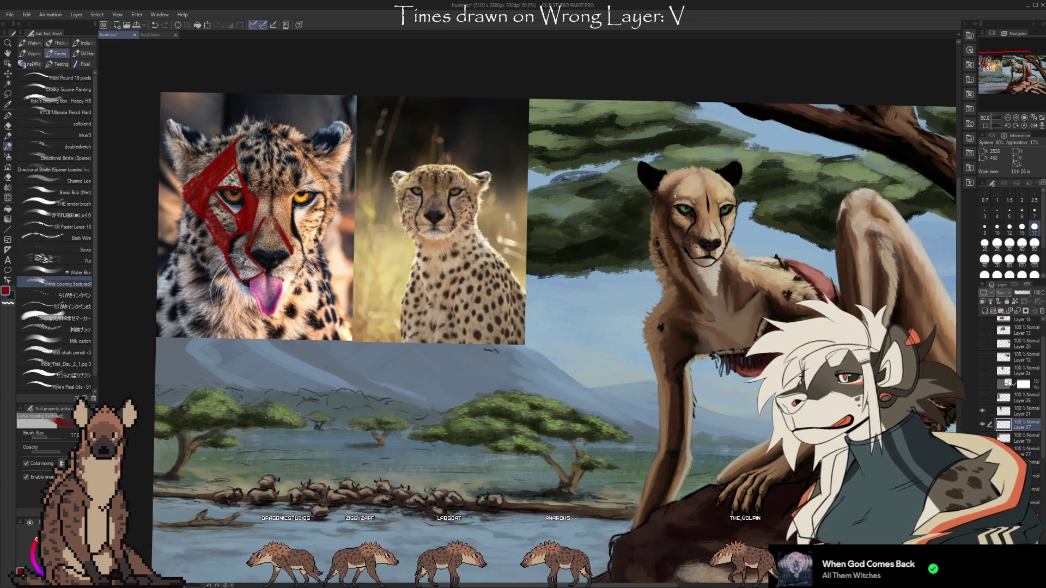
- Select the bottom layer inside Folder 1 in the Layer palette
scroll(684, 236, "up", 1)
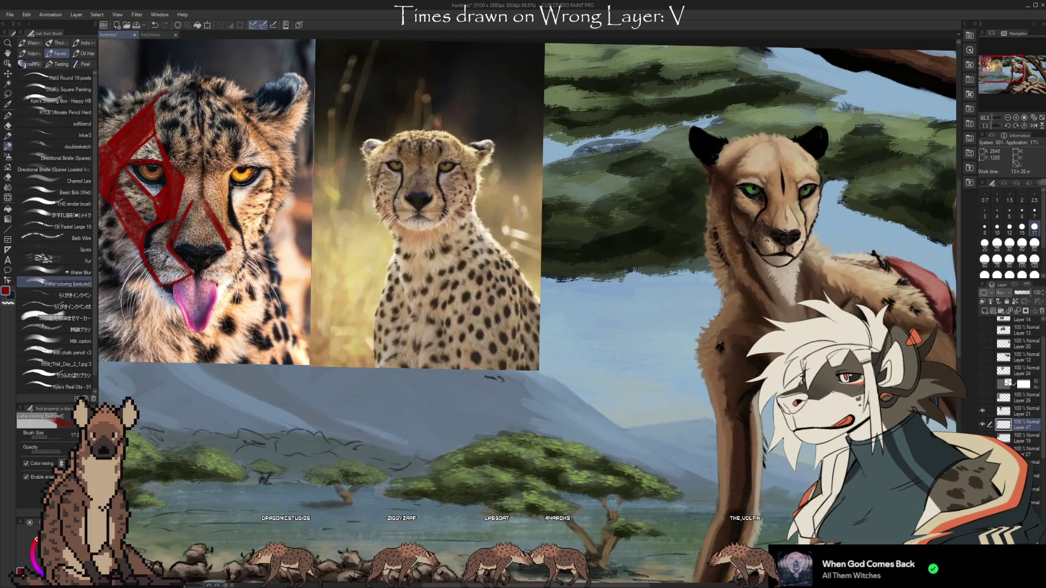
scroll(1014, 386, "down", 2)
scroll(1013, 387, "down", 2)
scroll(1014, 387, "down", 2)
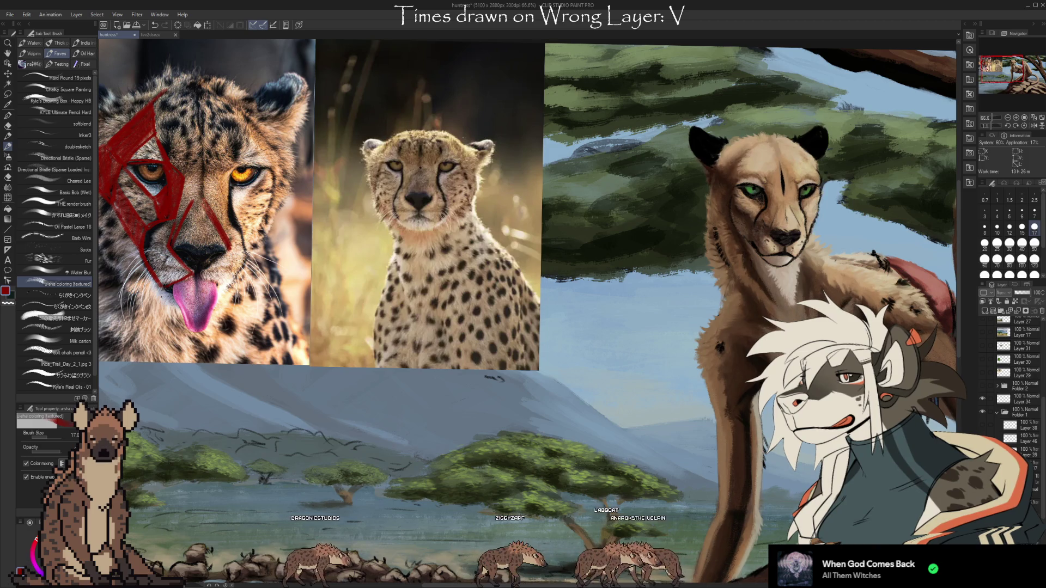
left_click(1023, 447)
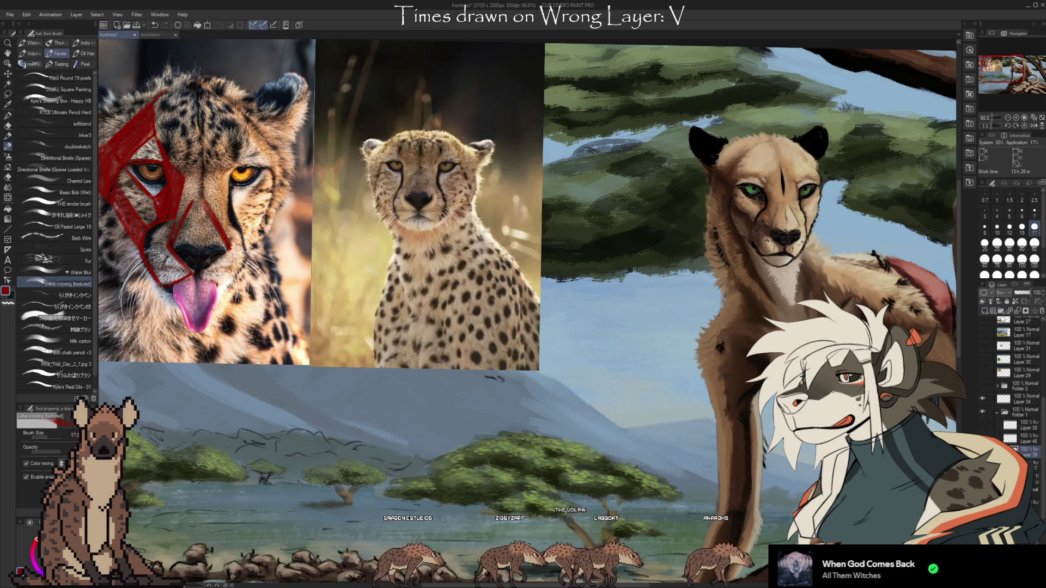
- Switch to transparent colour with the Kyle's Real Oils - 01 brush at size 60
key("c")
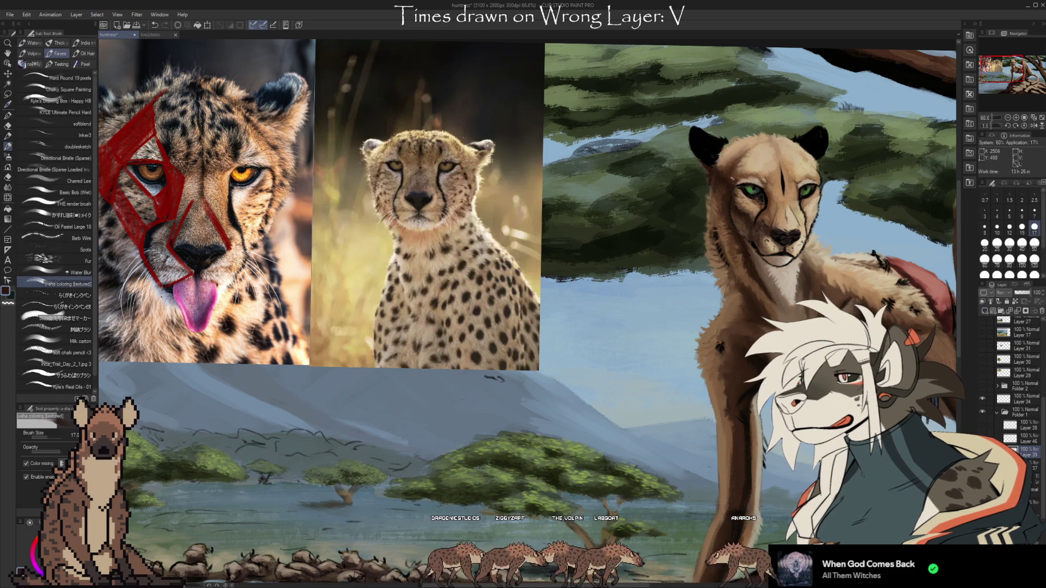
left_click(65, 387)
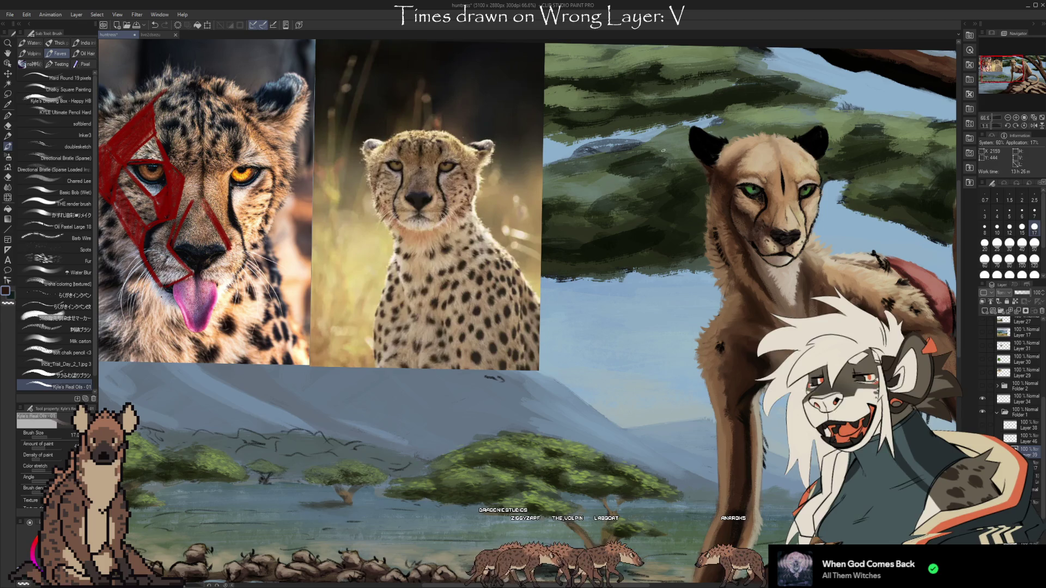
left_click_drag(682, 140, 695, 142)
key("bracketright")
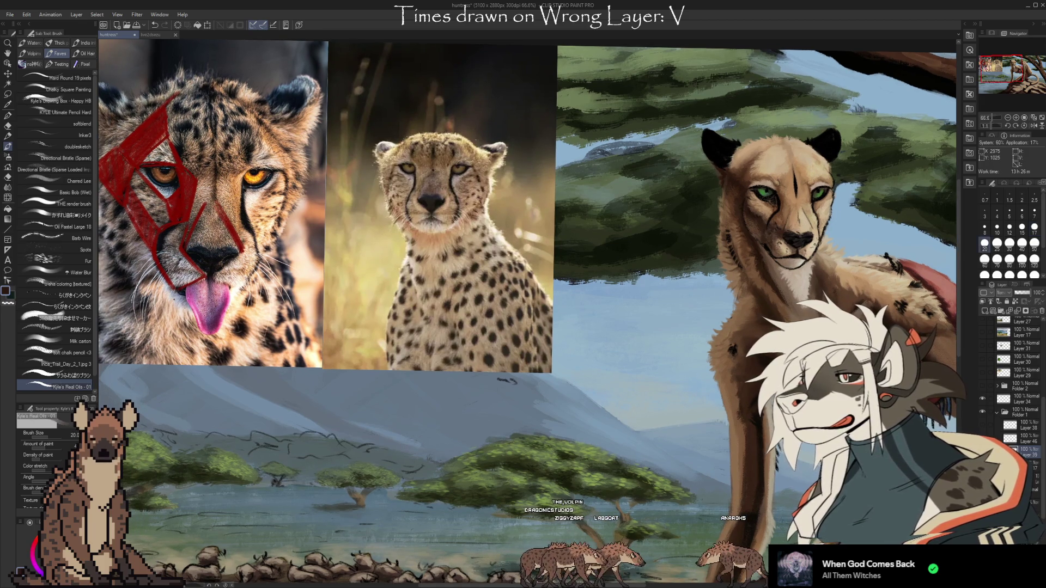
key("bracketright")
key("bracketright")
key("bracketright")
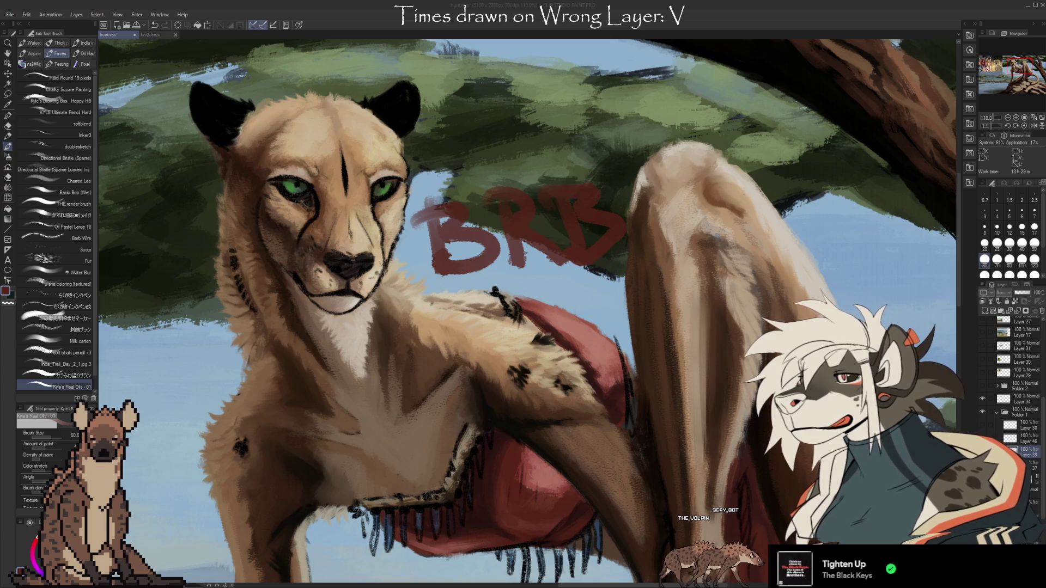
- Undo the last two red BRB strokes over the tree canopy
key("ctrl+z")
key("ctrl+z")
key("ctrl+z")
key("ctrl+z")
key("ctrl+z")
key("ctrl+z")
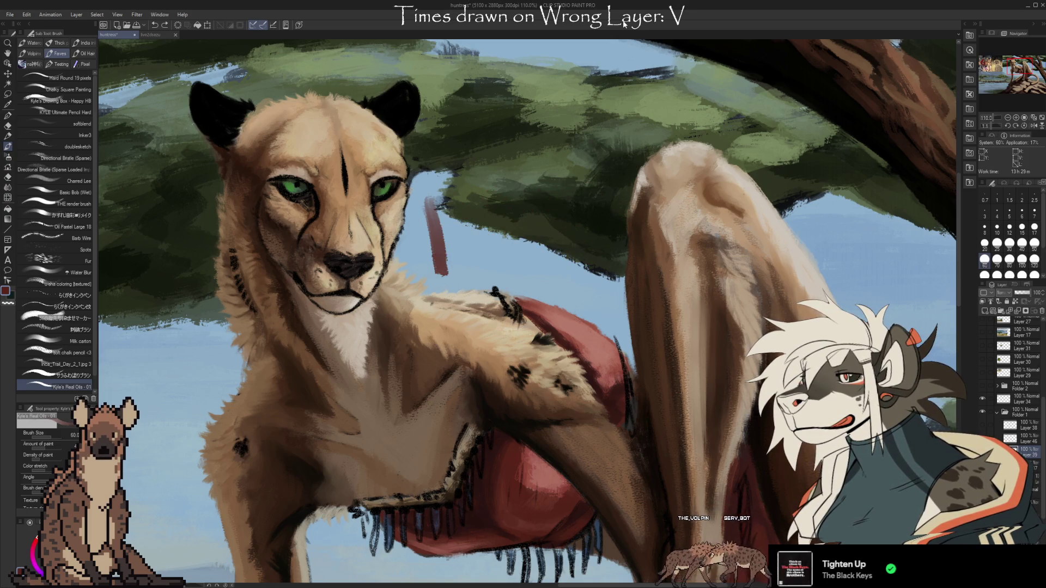
key("ctrl+z")
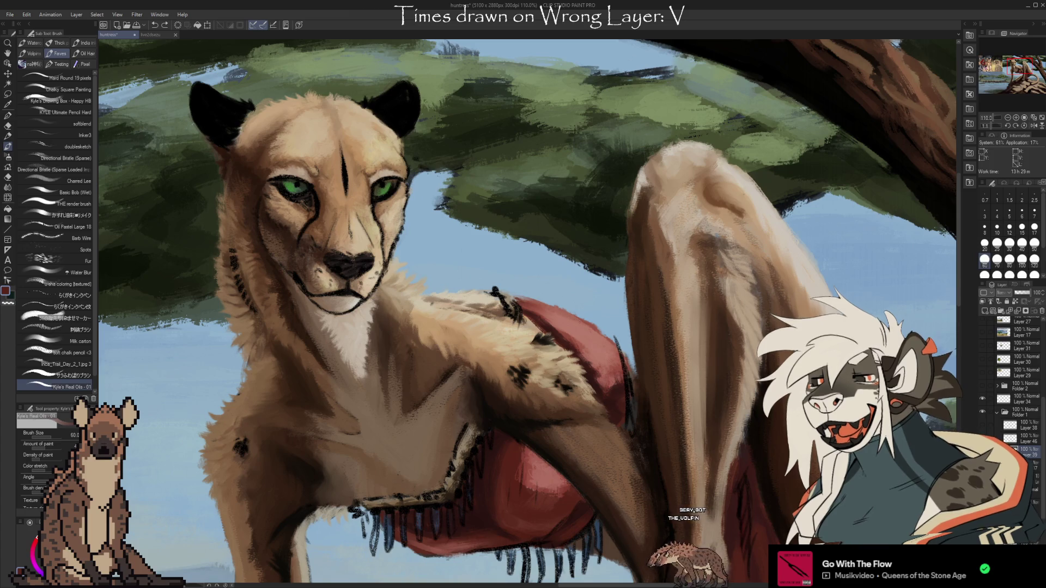